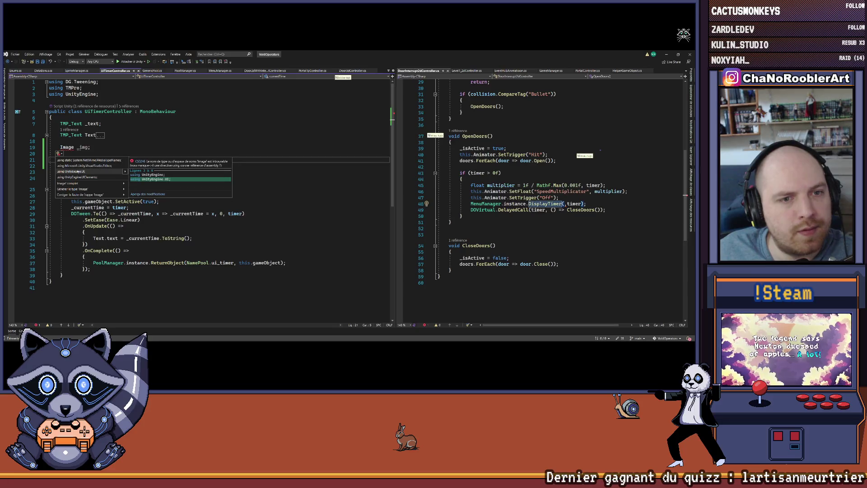
Import UnityEngine.UI and declare an Image Img property below the _img field
key(Escape)
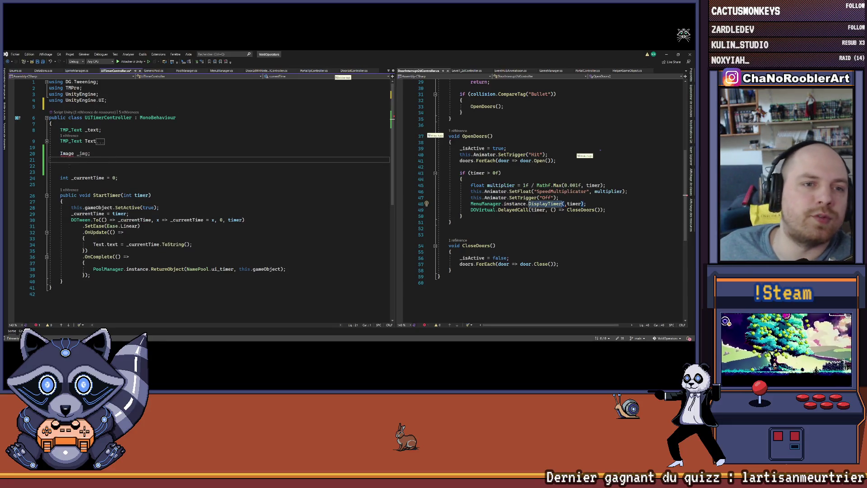
click(70, 166)
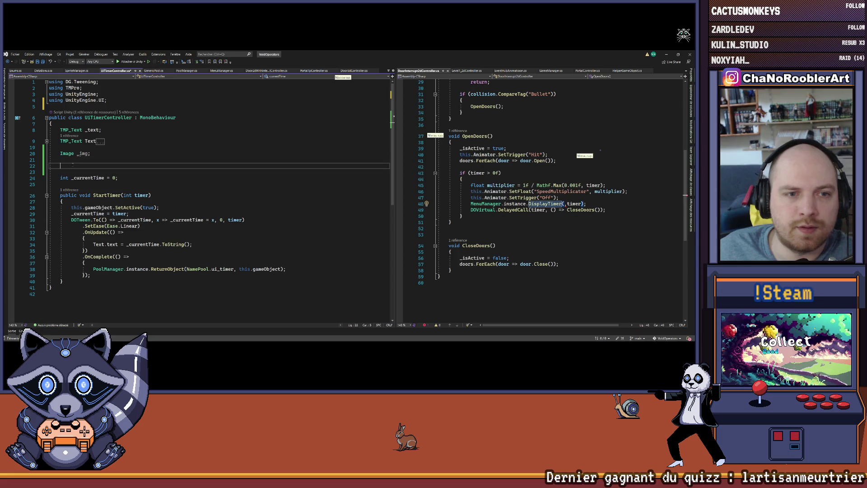
key(Up)
text(mage )
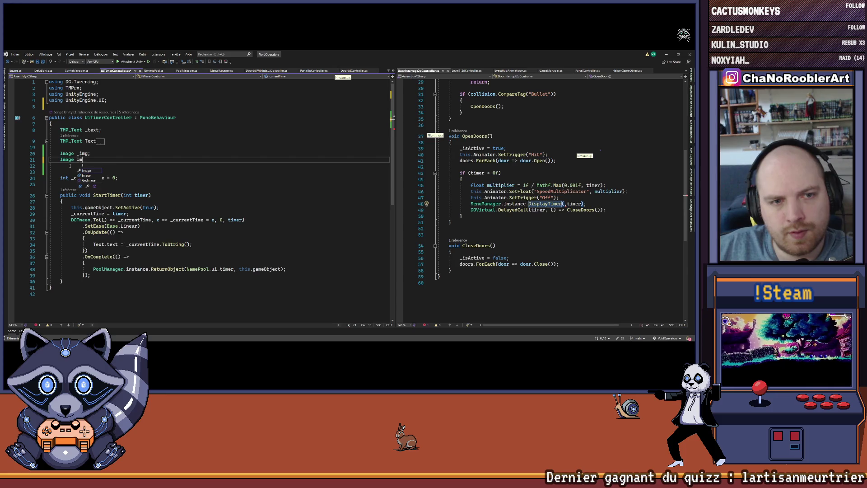
text({)
key(Return)
text(get { return _img; })
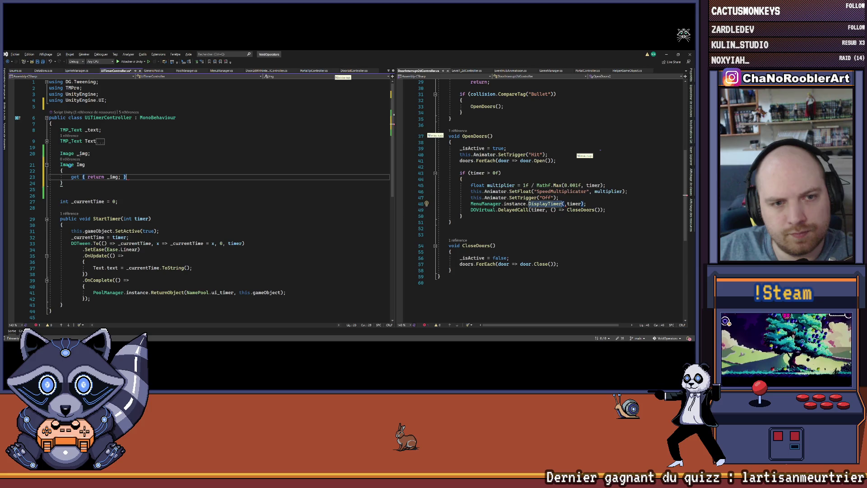
key(ctrl+s)
Make the Img getter assign _img = GetComponentInChildren<Image>() when null, then return it
key(ctrl+Left)
key(Return)
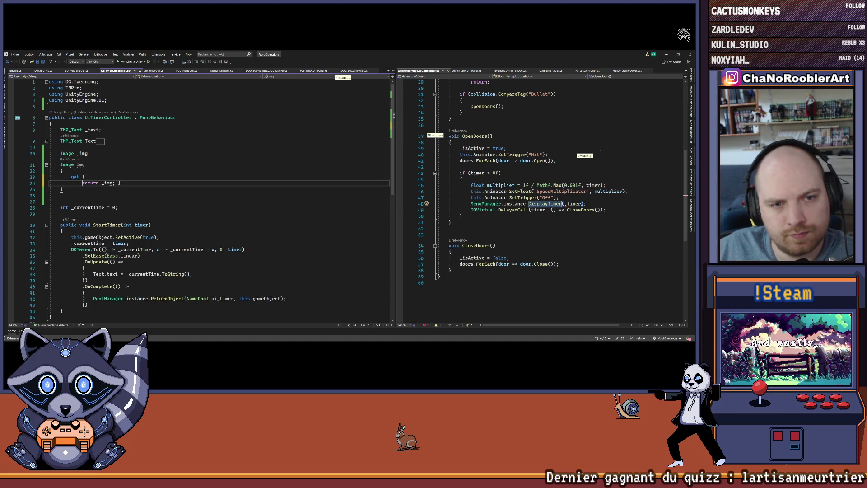
key(Return)
key(Up)
key(Return)
key(Return)
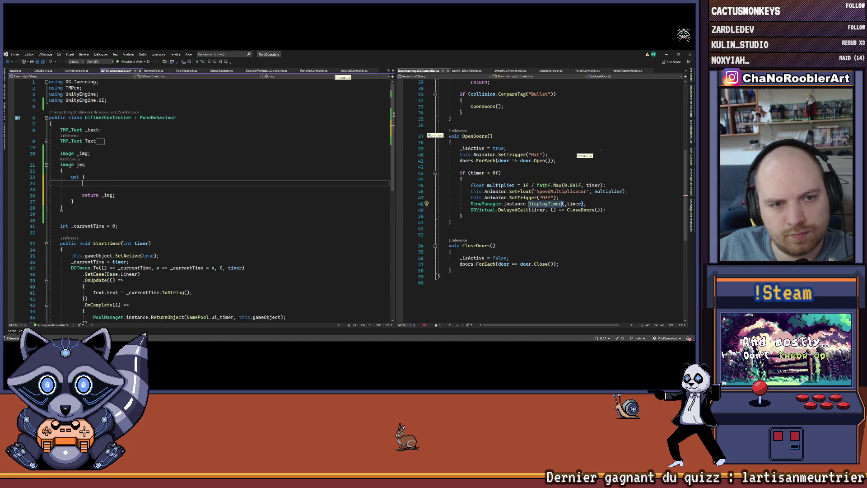
text(if(_i)
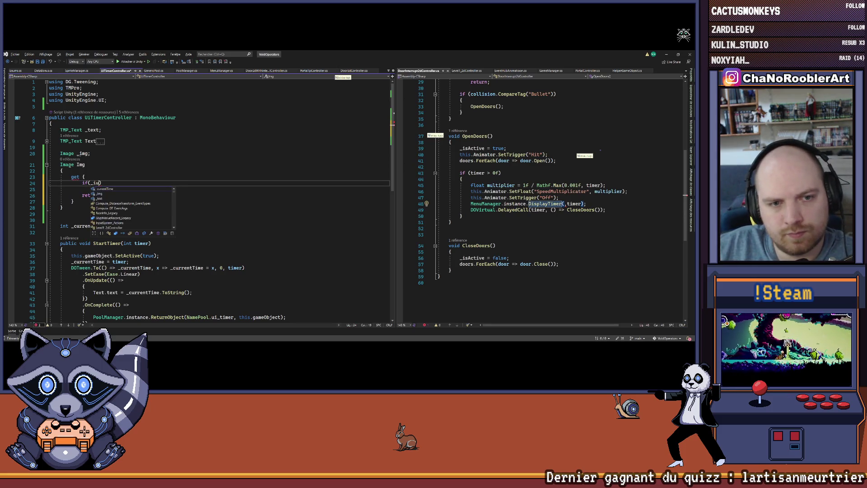
text(mg == null))
key(Return)
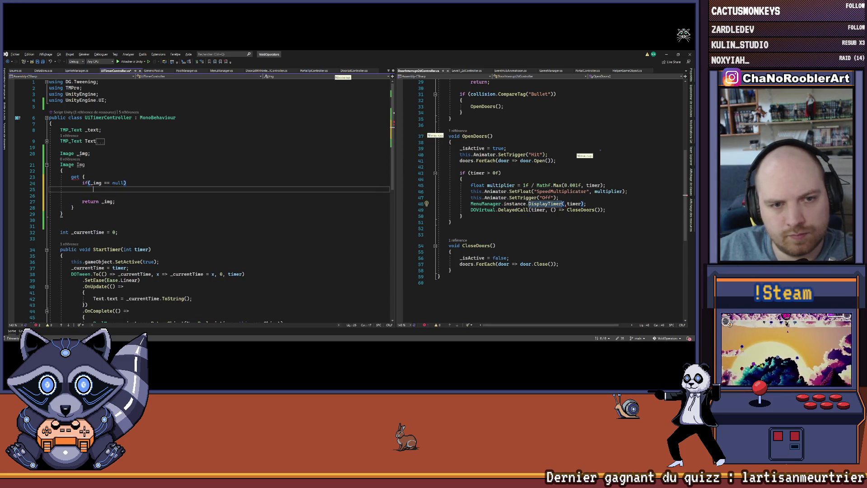
text(_im)
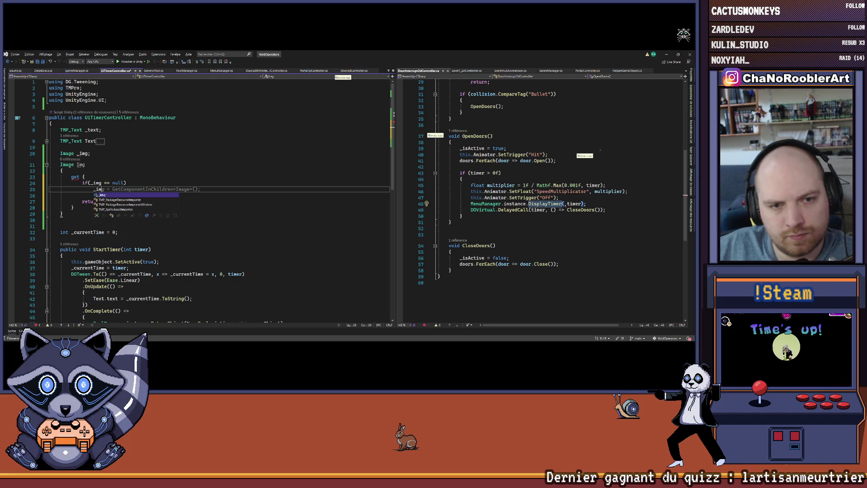
key(Tab)
key(Tab)
key(ctrl+s)
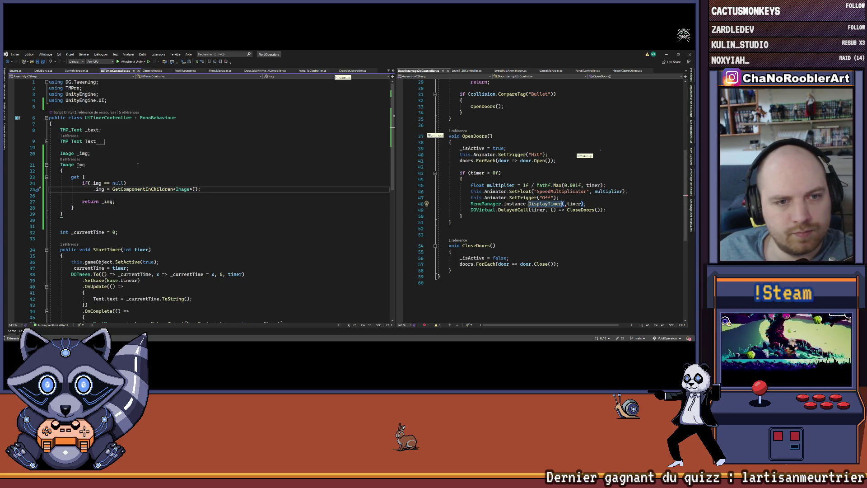
Add this.Img.sprite assignment in StartTimer right after SetActive(true)
double_click(80, 165)
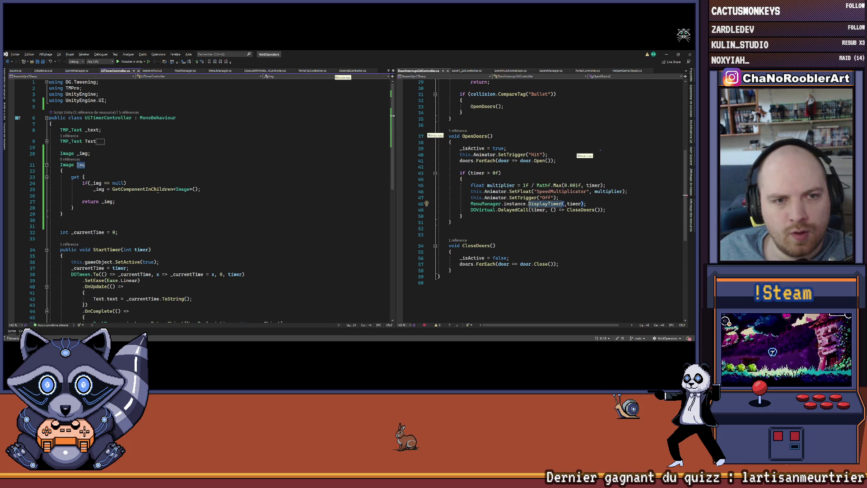
scroll(160, 207, down, 4)
scroll(200, 204, up, 1)
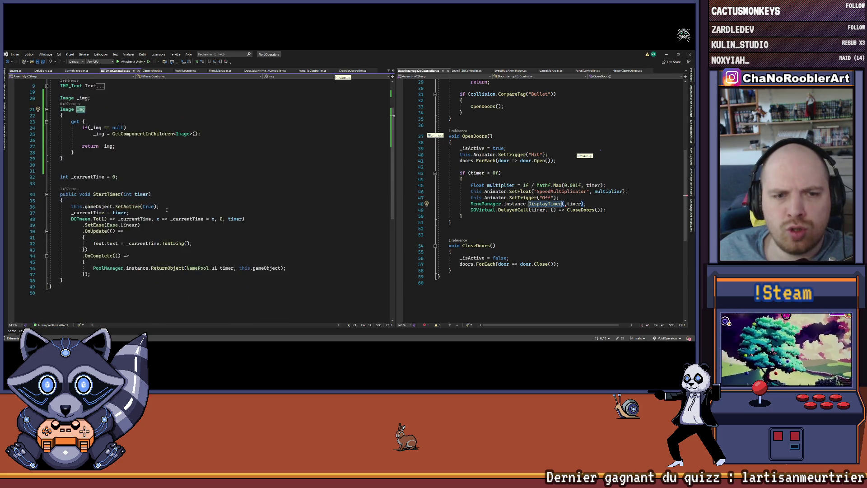
click(201, 206)
key(Return)
text(his.s)
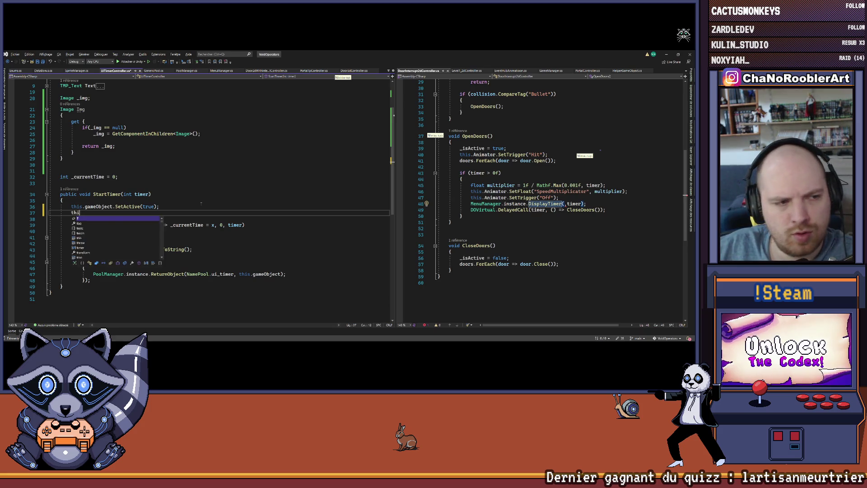
key(BackSpace)
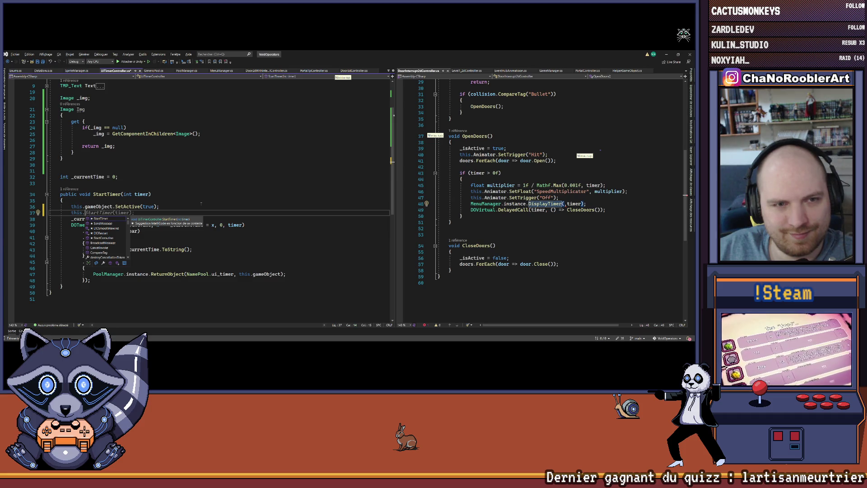
text(Img.sp)
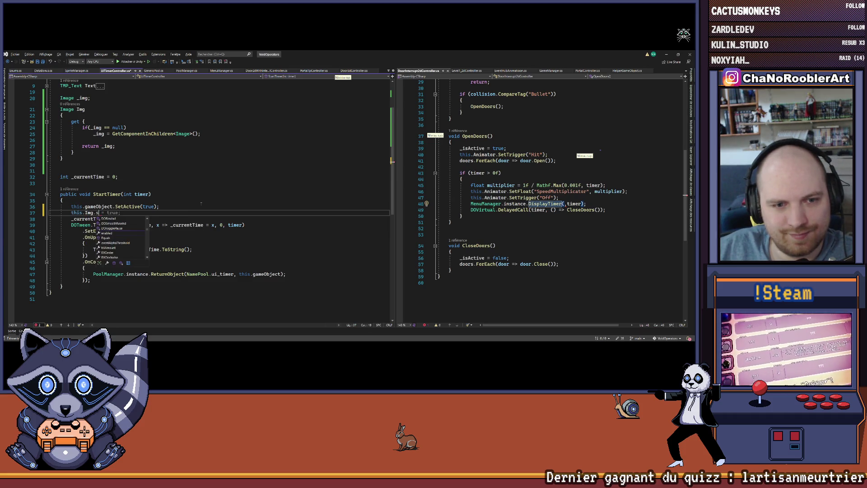
key(Tab)
key(ctrl+s)
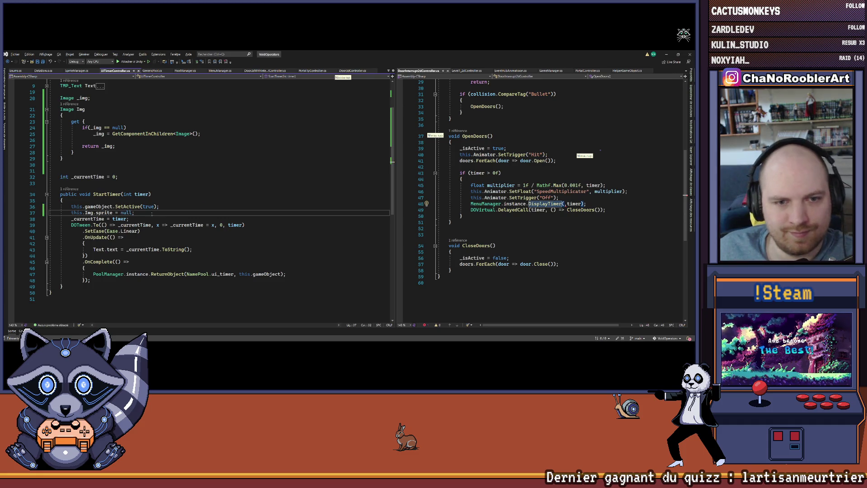
Give StartTimer a Sprite s parameter and assign s to Img.sprite instead of null
click(123, 194)
text(Sprite s,)
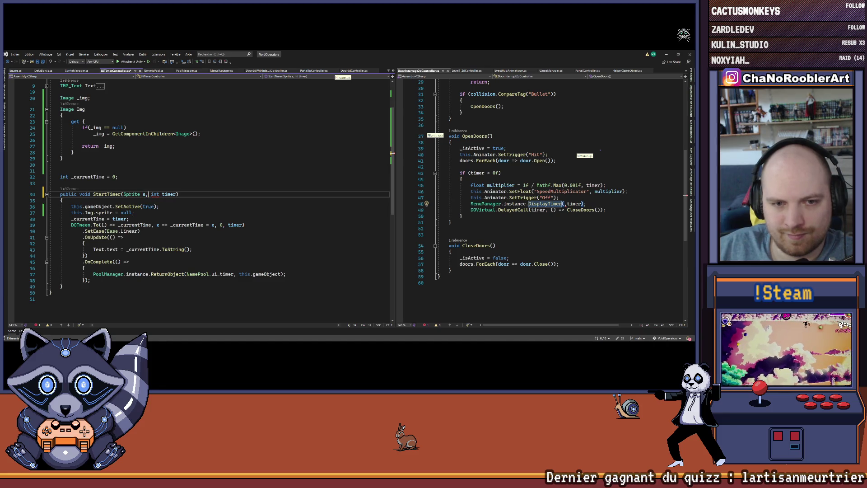
key(ctrl+s)
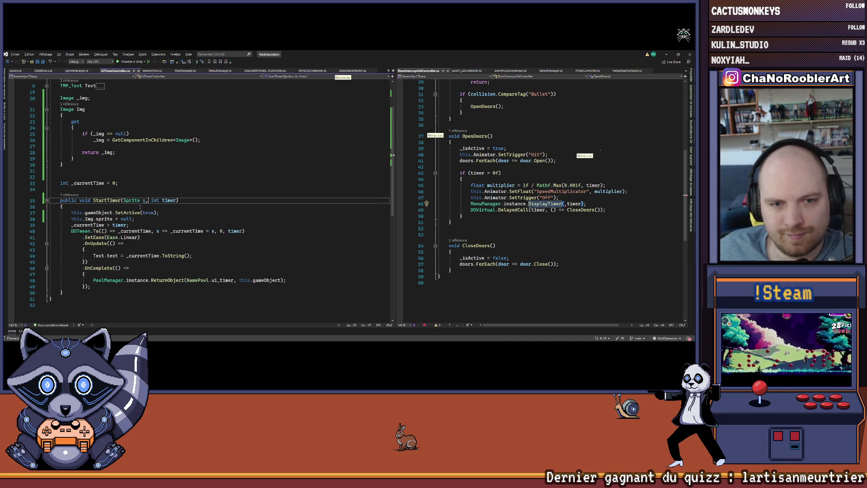
key(Left)
double_click(126, 219)
text(s)
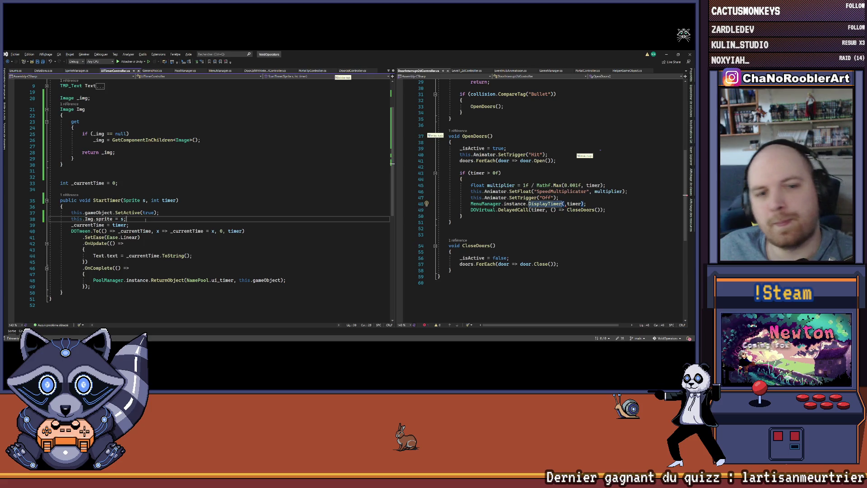
scroll(345, 196, up, 1)
click(564, 203)
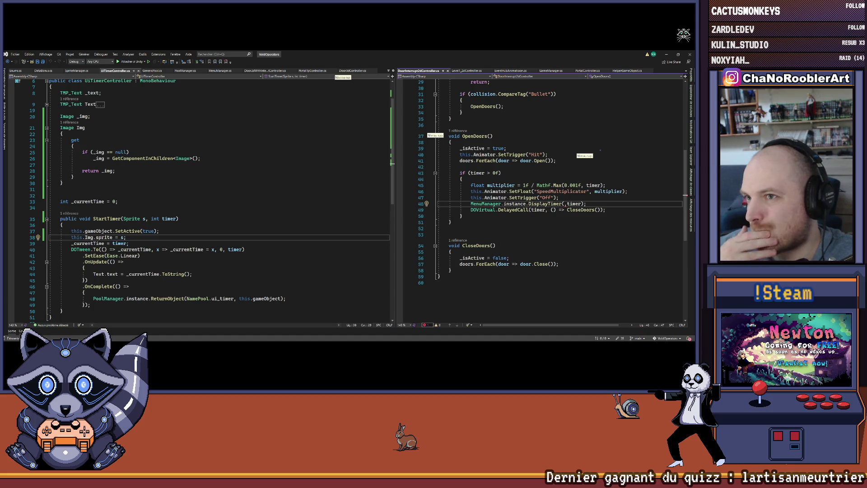
Enter SpriteManager.instance.GetSpriteBonus as DisplayTimer's first argument and list available Get methods
text(Spri)
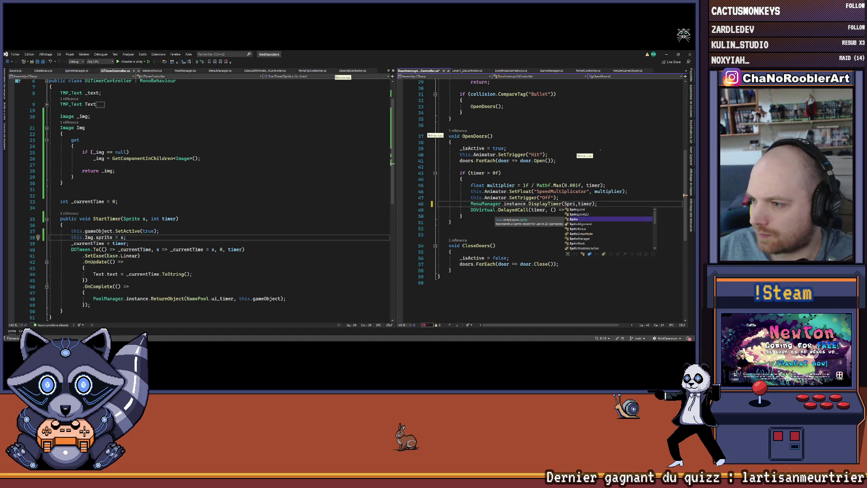
text(teManager.instance)
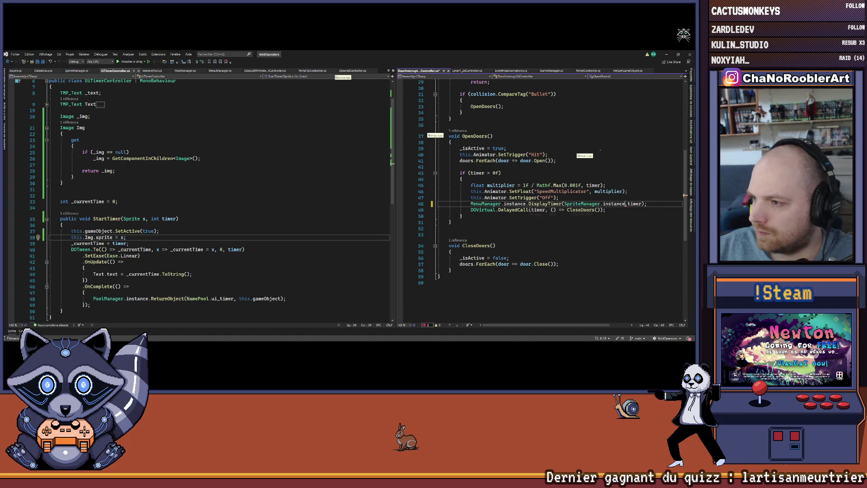
text(.GetSpriteBonus)
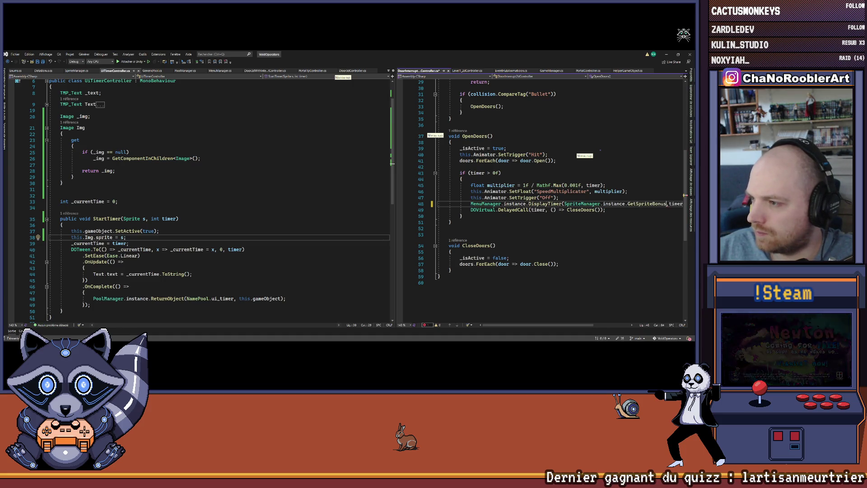
key(ctrl+space)
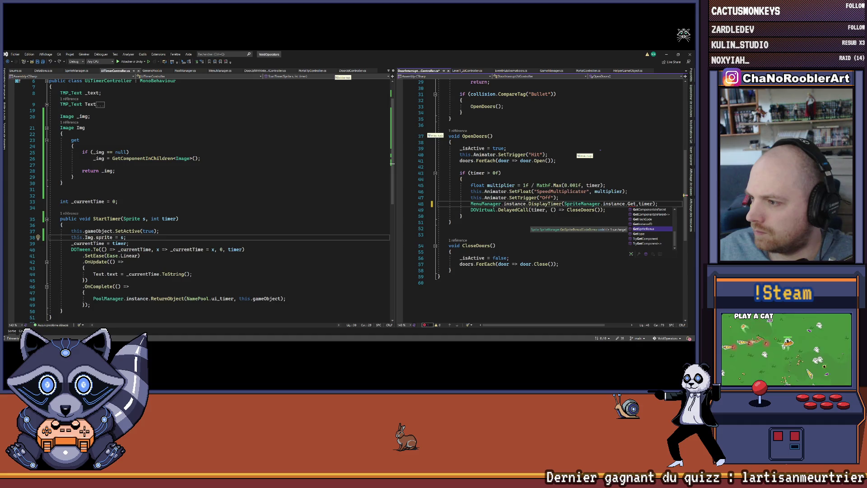
Rename SpriteManager's second getter to GetSpriteUi and pass GetSpriteUi(CodeSpriteUi.IconTimerDoorUI) to DisplayTimer
text(Sp)
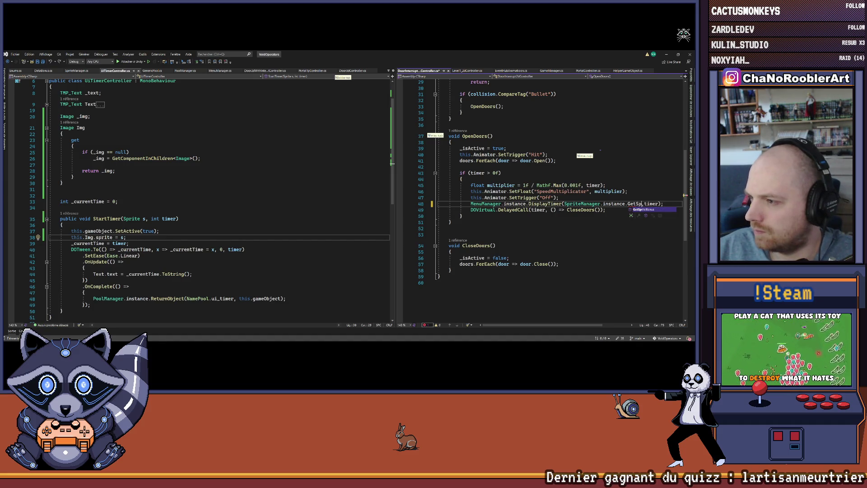
ctrl+click(581, 204)
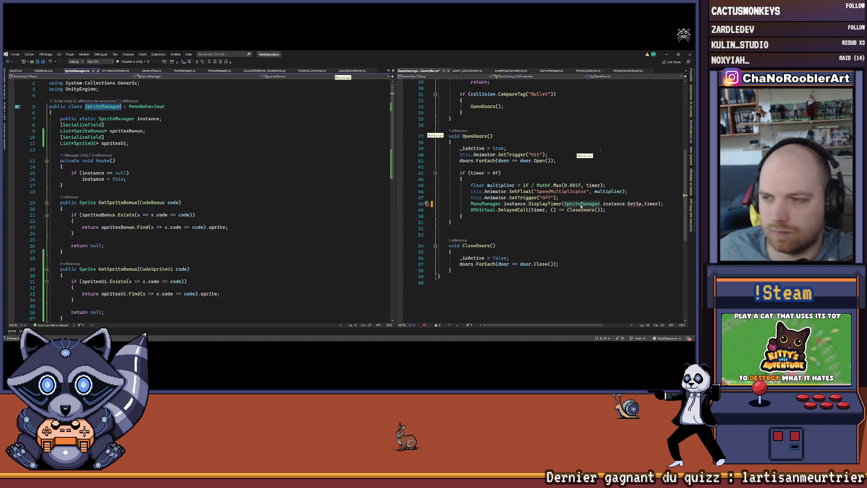
scroll(211, 216, down, 3)
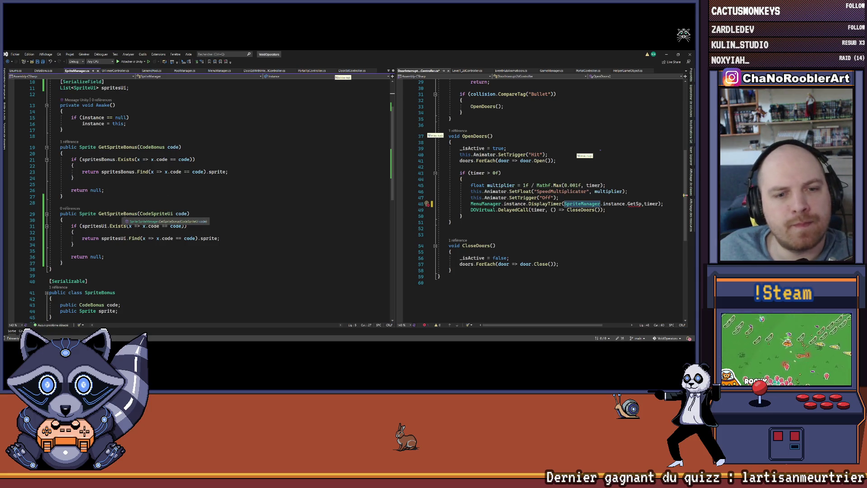
drag(136, 214, 123, 213)
text(Ui)
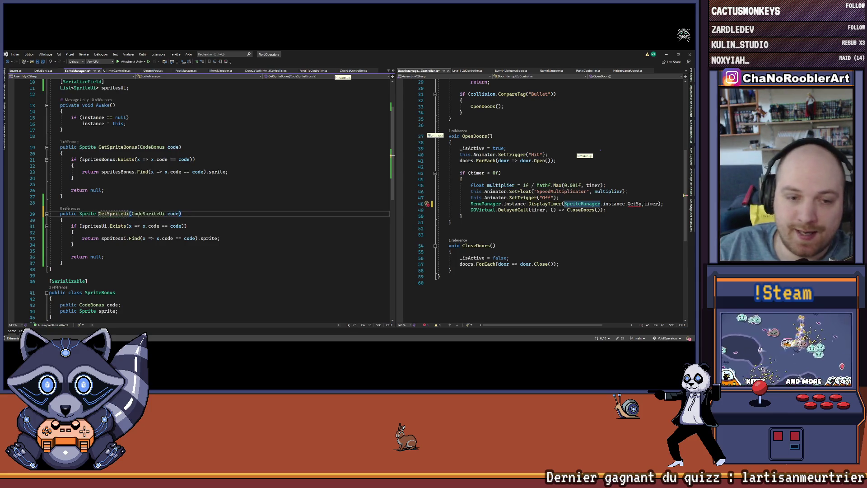
key(Return)
double_click(113, 214)
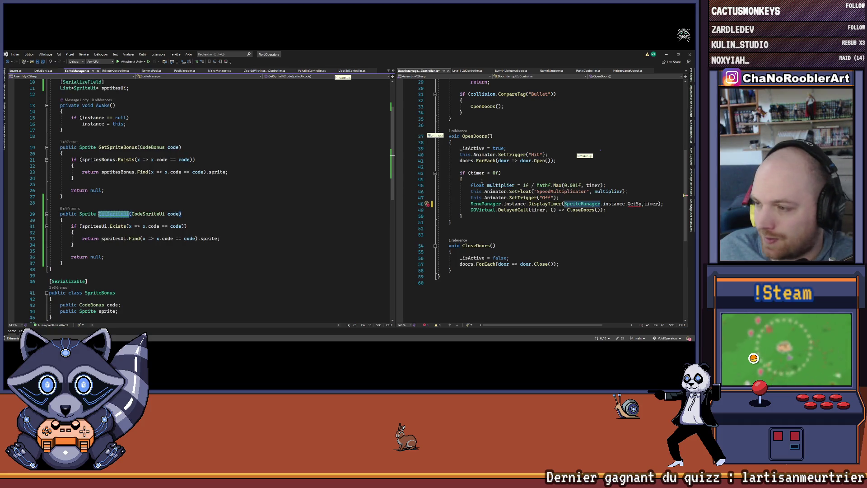
text(riteUi)
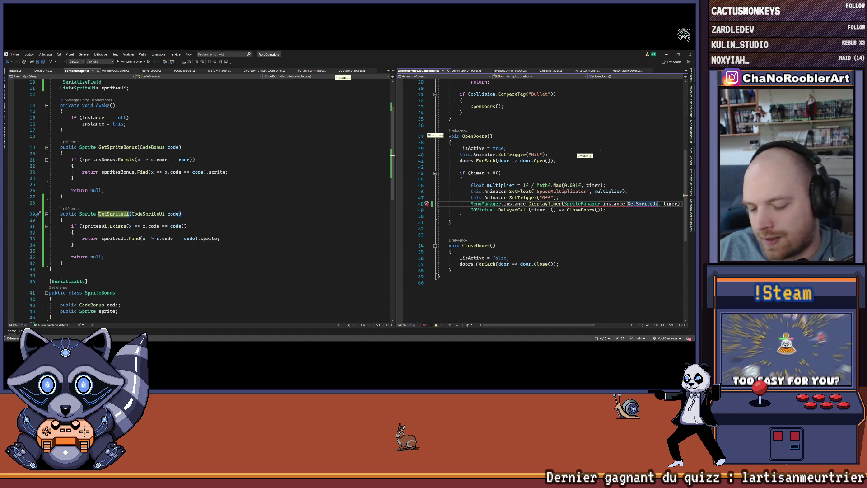
text(()
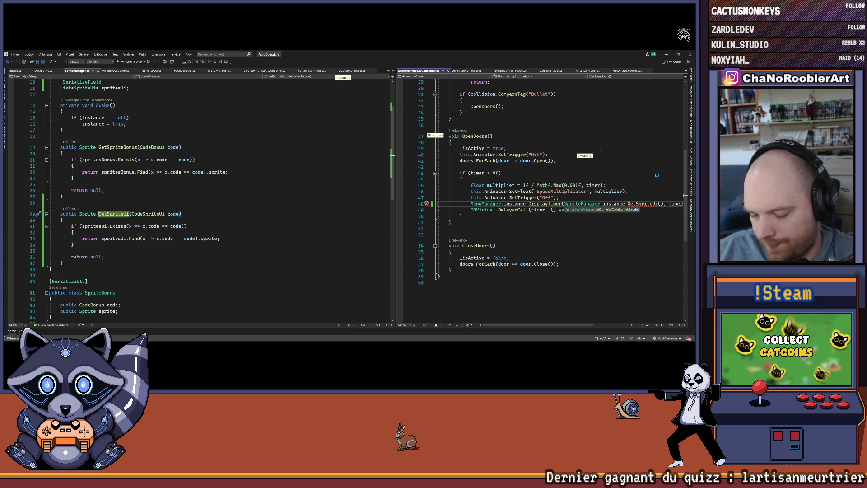
text(CodeSpriteUi)
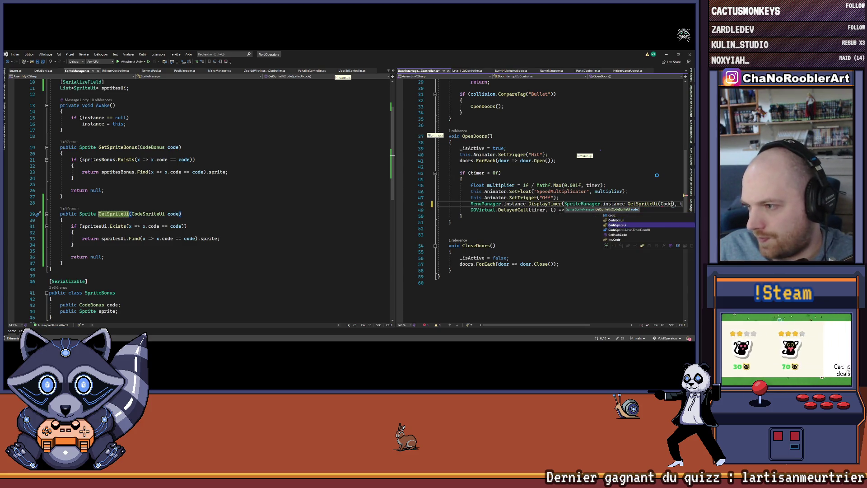
text(.IconTimerDoorUI)
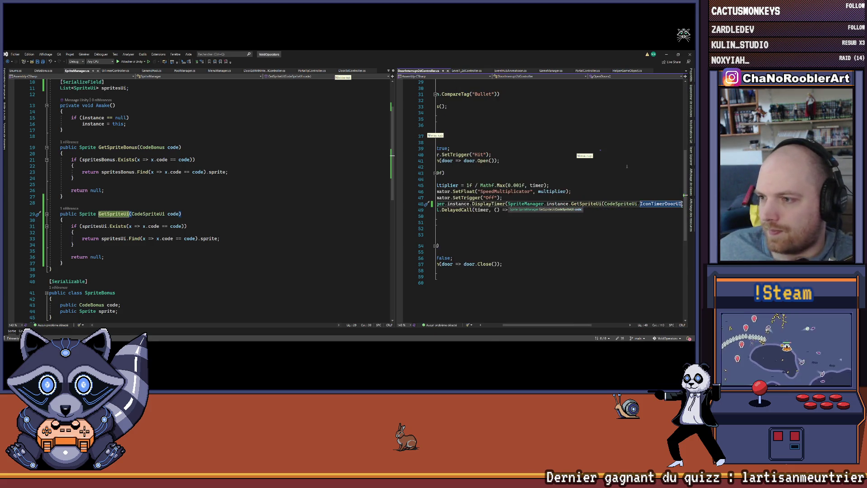
Check the DOVirtual.DelayedCall closing the doors and how GetSpriteUi searches spritesUi
scroll(627, 166, right, 2)
scroll(524, 224, left, 6)
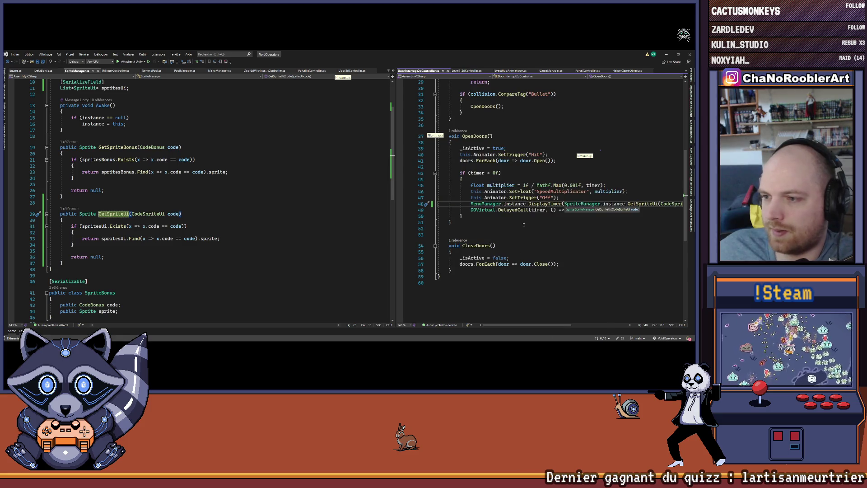
text(CloseDoors());)
click(515, 210)
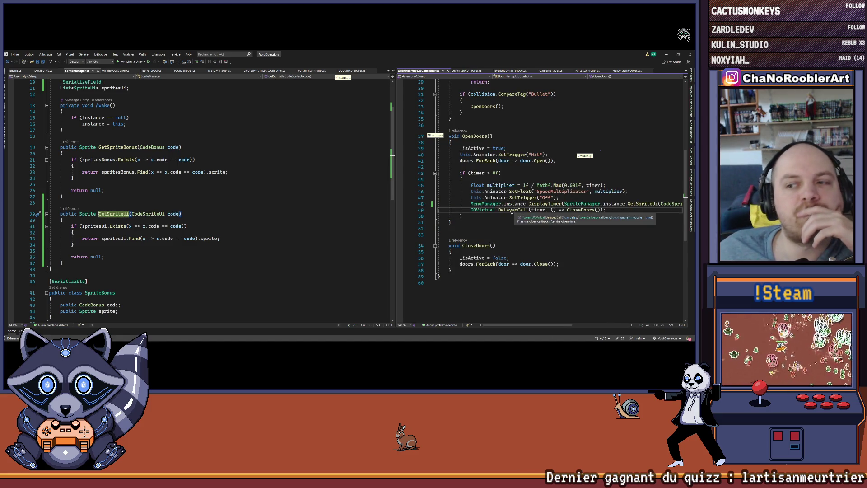
key(Down)
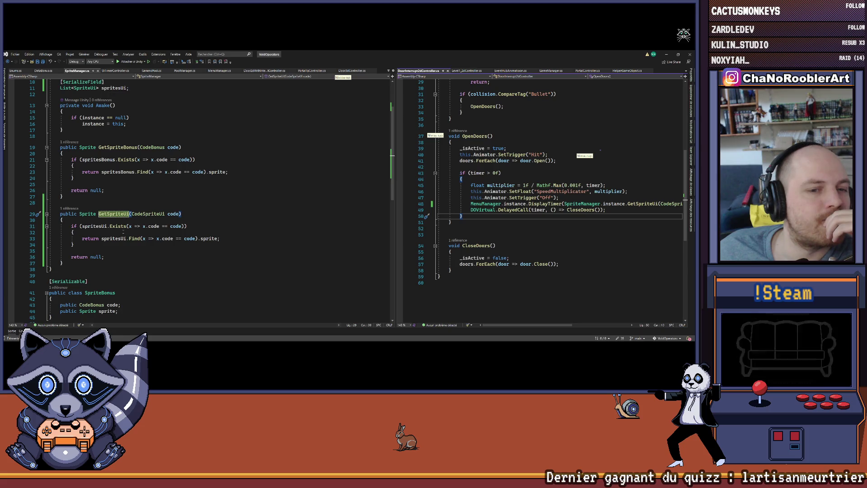
click(81, 226)
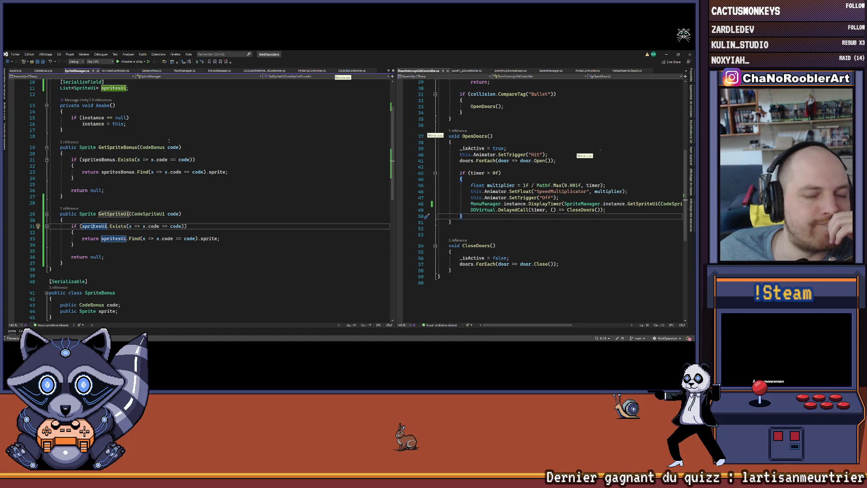
mouse_move(542, 325)
mouse_down()
mouse_move(577, 325)
mouse_move(508, 314)
mouse_up()
key(Down)
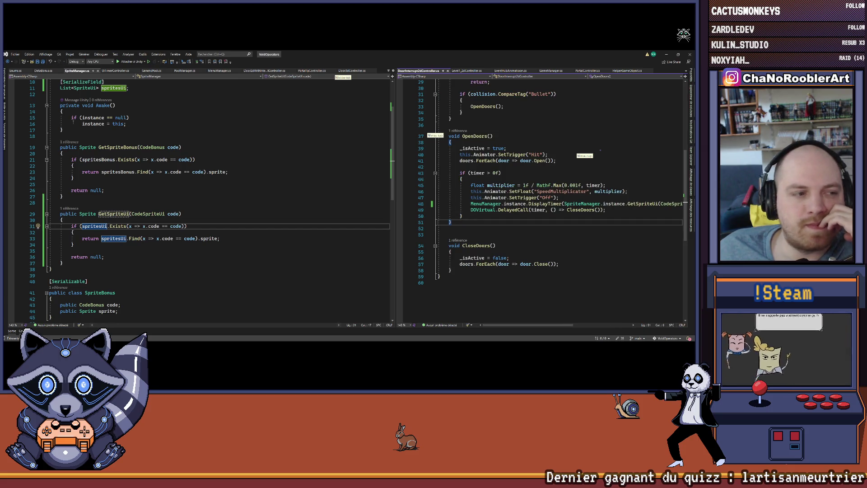
key(Up)
key(Up)
key(Up)
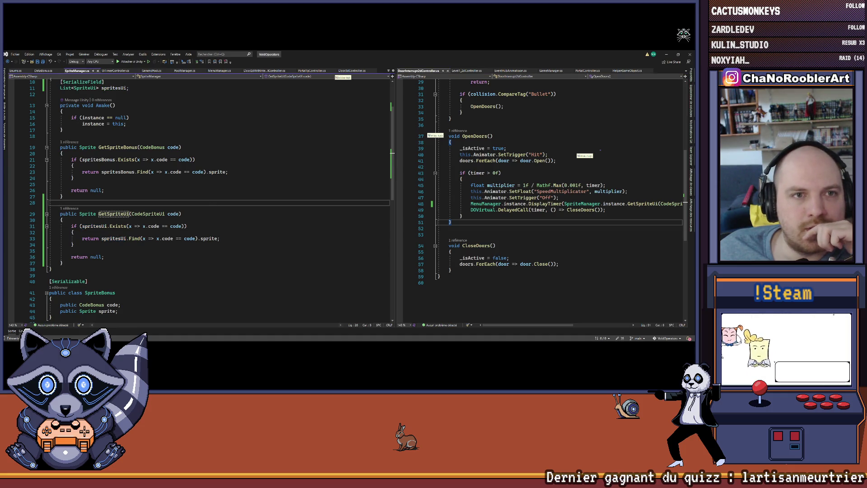
Back in Unity, enlarge the scene view, press Play and open the Console's compiler errors
key(alt+Tab)
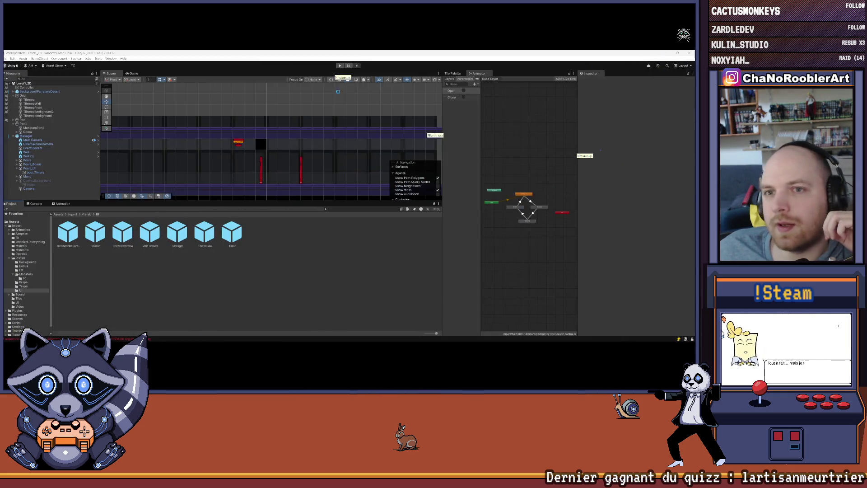
drag(245, 202, 244, 247)
click(5, 58)
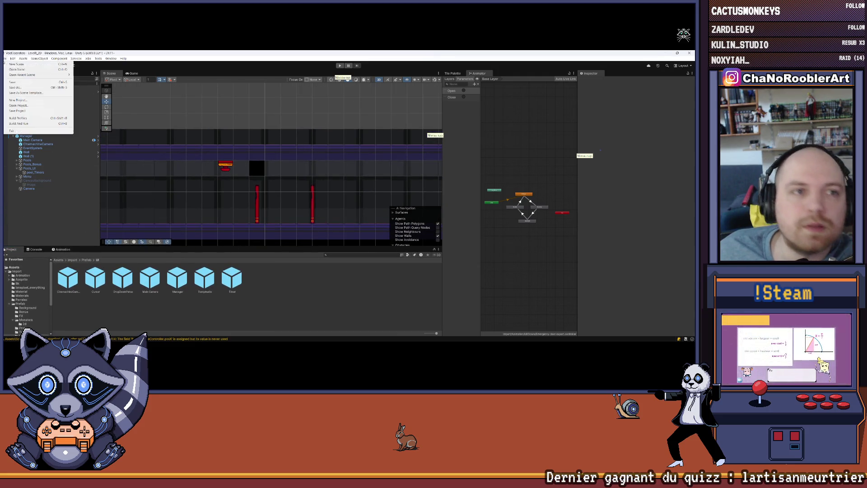
key(Escape)
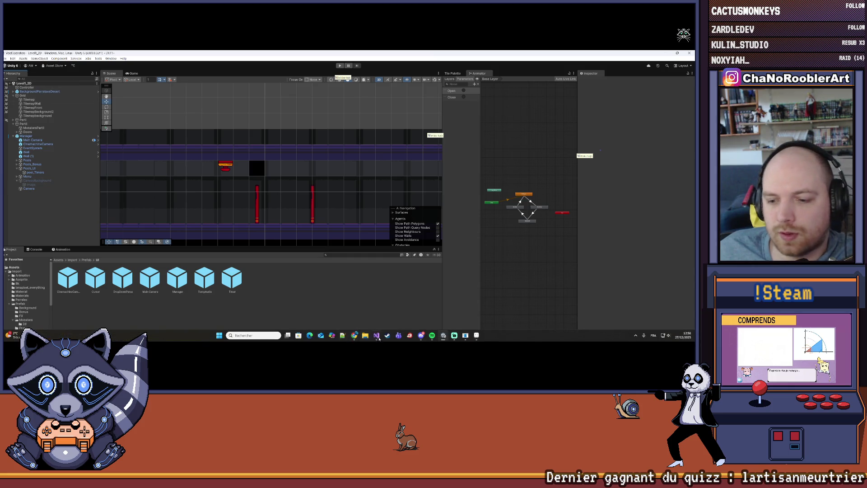
click(376, 336)
click(376, 335)
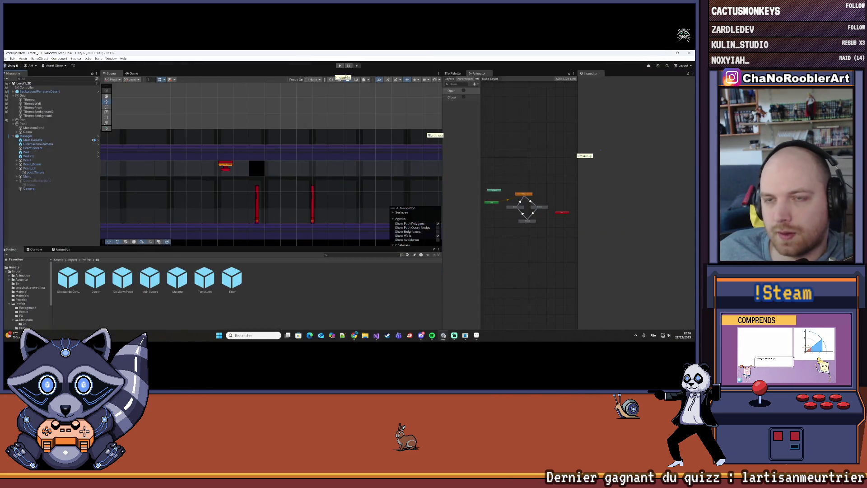
click(338, 66)
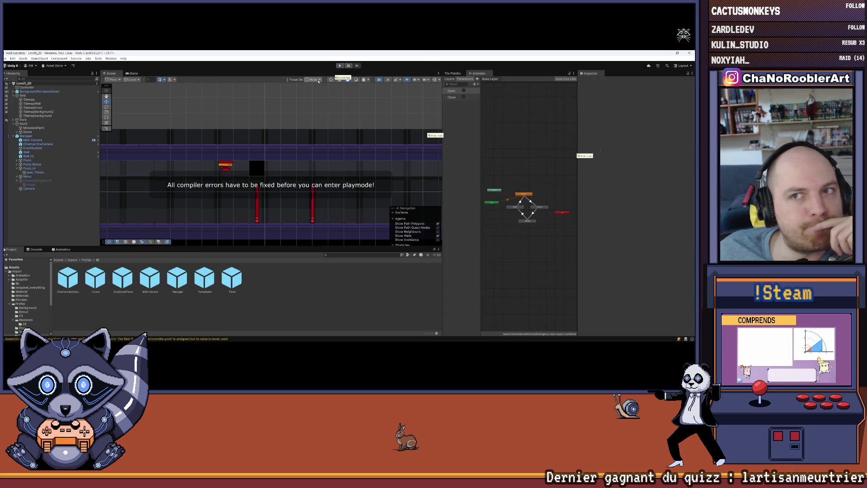
click(36, 250)
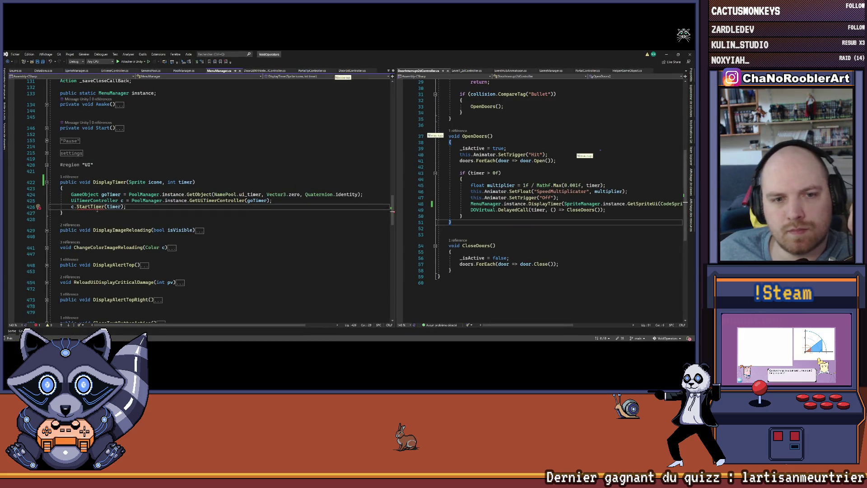
Change MenuManager's DisplayTimer call to c.StartTimer(icone, timer) and return to Unity
key(ctrl+Left)
key(ctrl+Left)
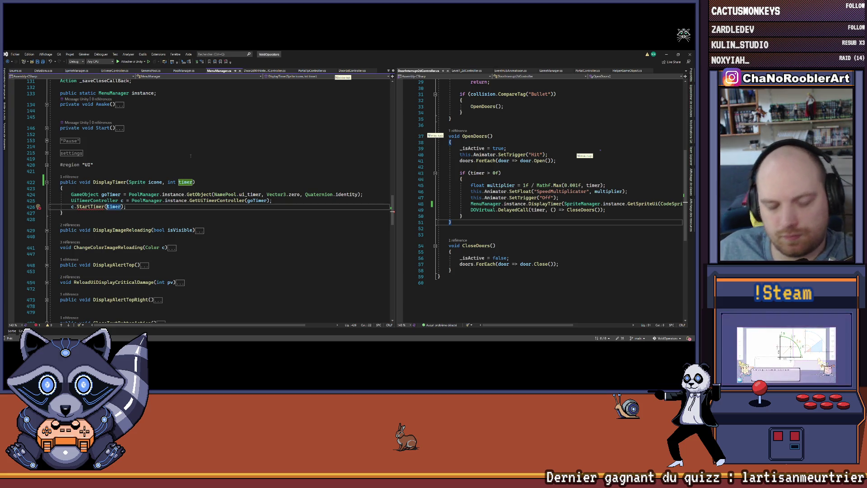
text(i,)
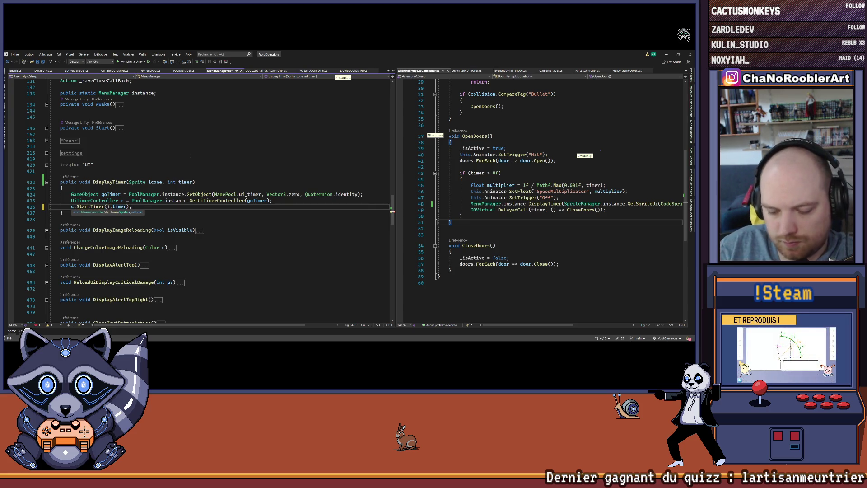
text(cone)
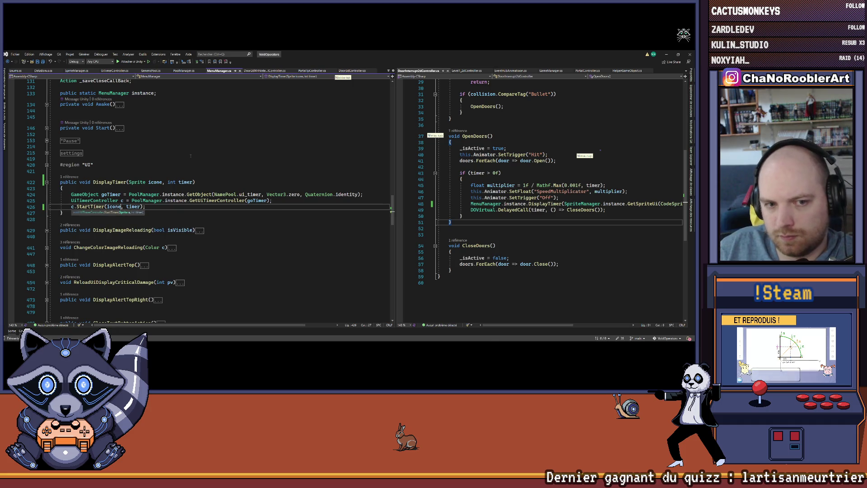
key(Up)
key(Up)
key(Up)
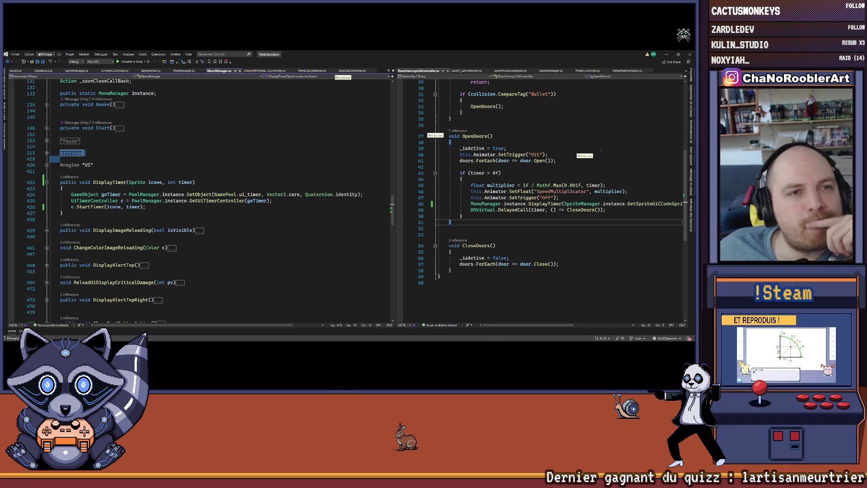
click(667, 54)
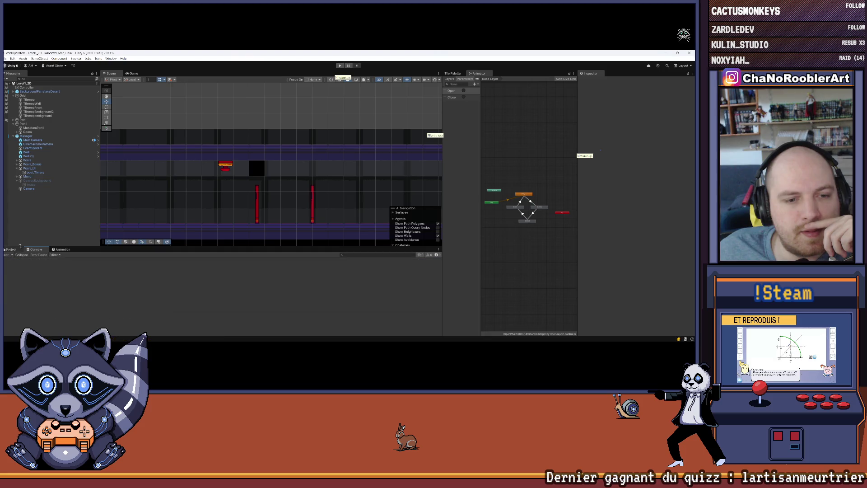
Play the game, shoot the enemy, teleport to Level1_2D and enlarge the Game view
click(340, 66)
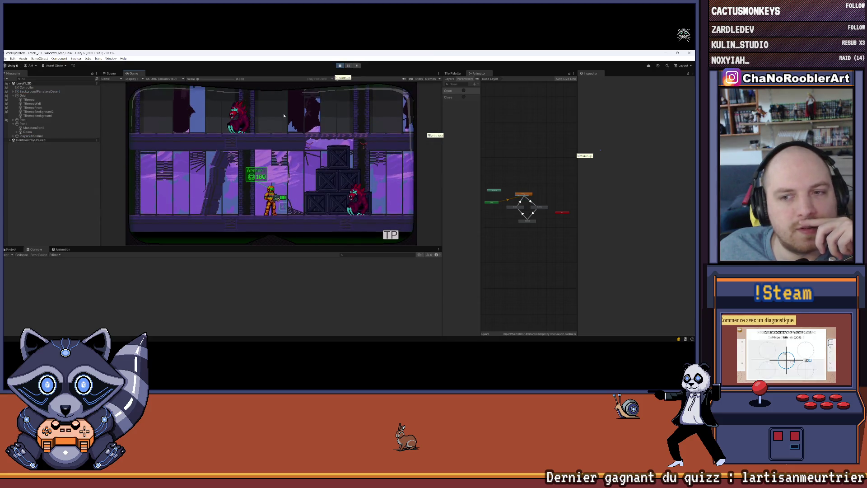
key(d)
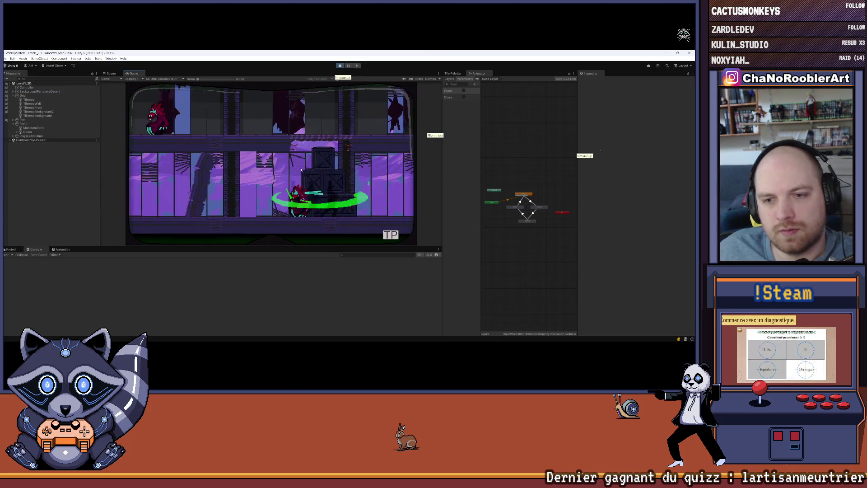
click(10, 249)
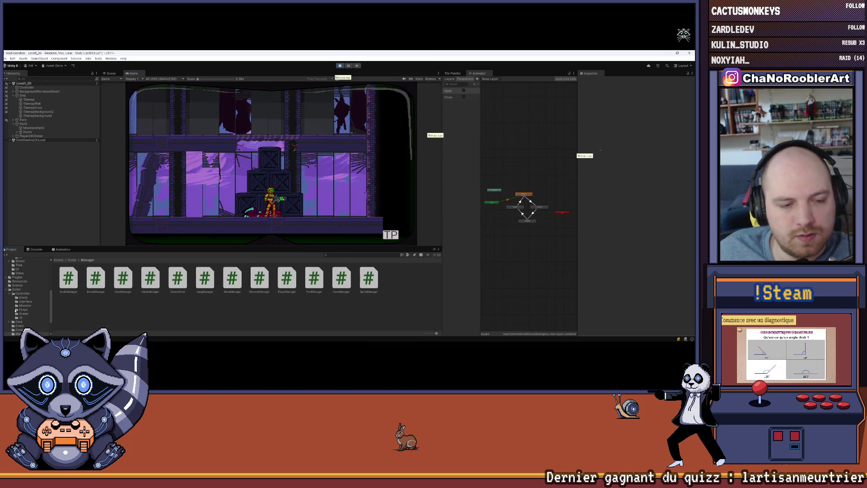
scroll(14, 302, up, 1)
scroll(14, 302, up, 1)
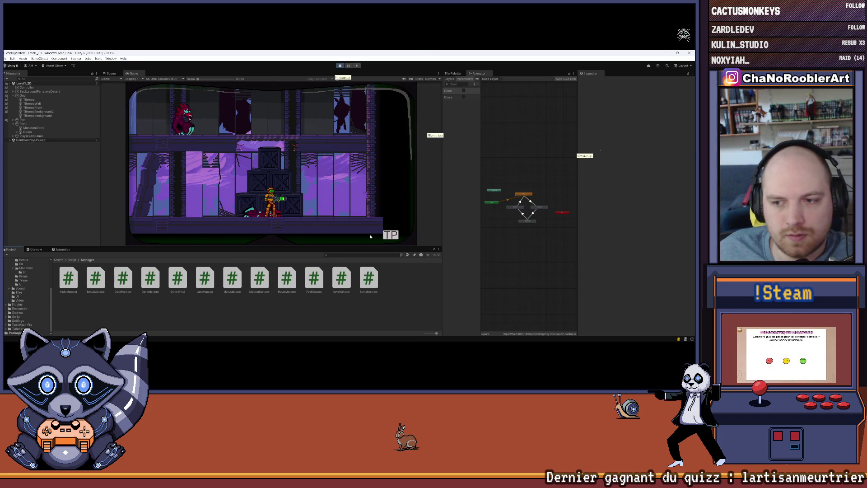
click(391, 233)
click(226, 177)
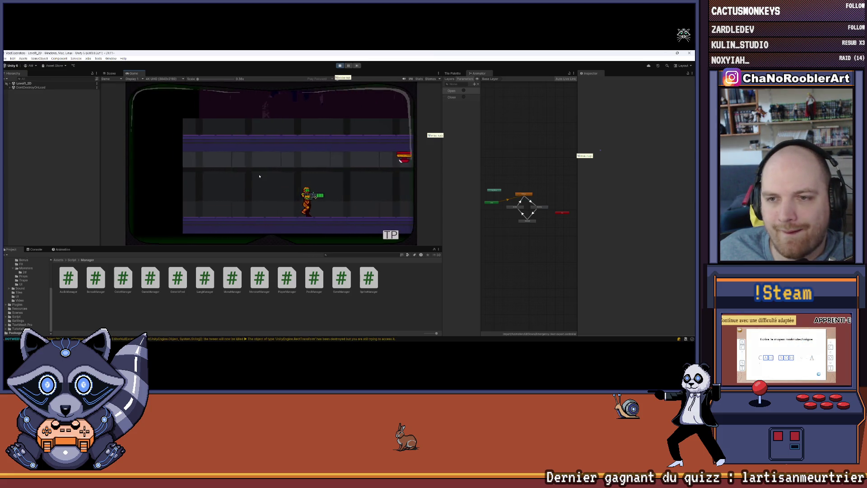
drag(295, 247, 297, 271)
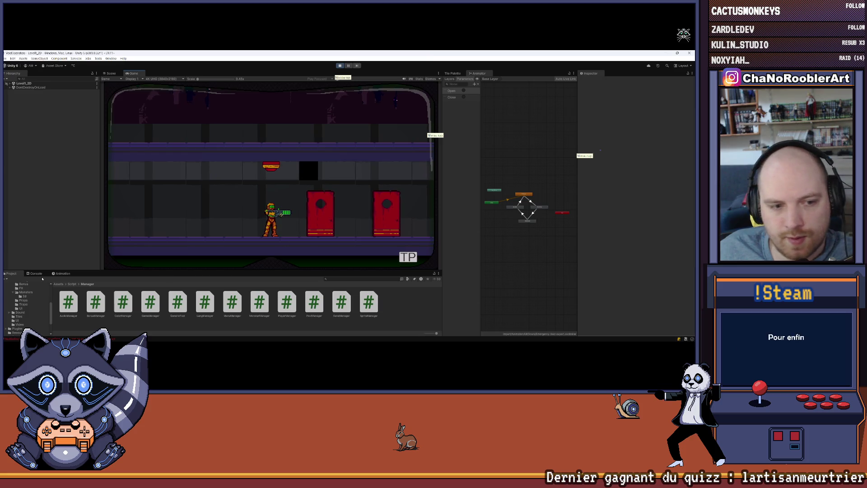
Inspect the NullReferenceException in SpriteManager.GetSpriteUi, then stop play mode without saving changes
click(35, 273)
click(105, 314)
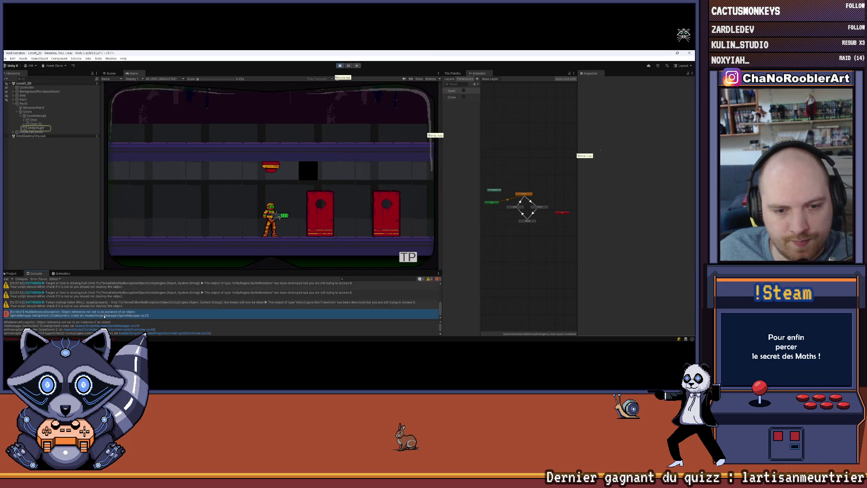
key(super+Up)
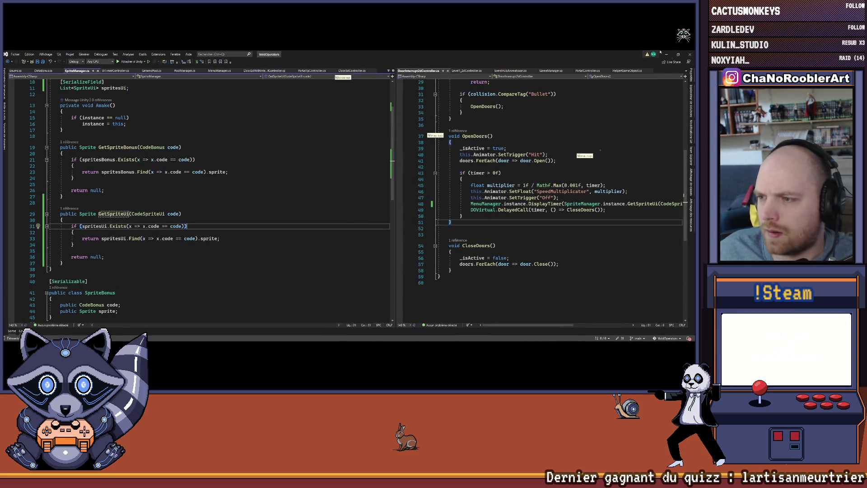
key(alt+Tab)
click(339, 65)
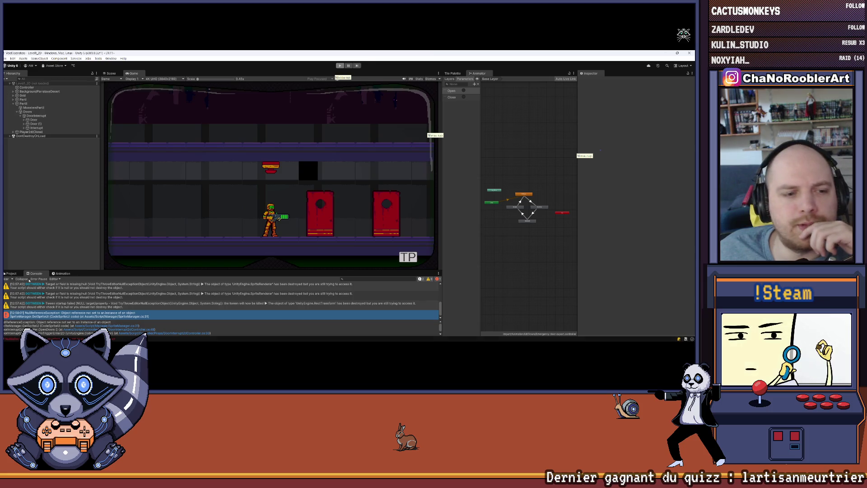
click(391, 169)
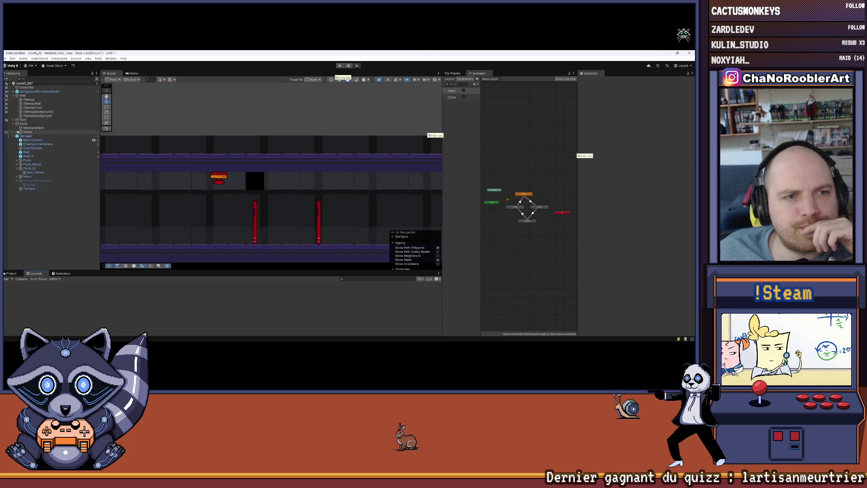
Set the Door's Rigidbody 2D Interpolate to Interpolate, keeping Continuous collision detection
click(17, 132)
click(33, 144)
click(25, 140)
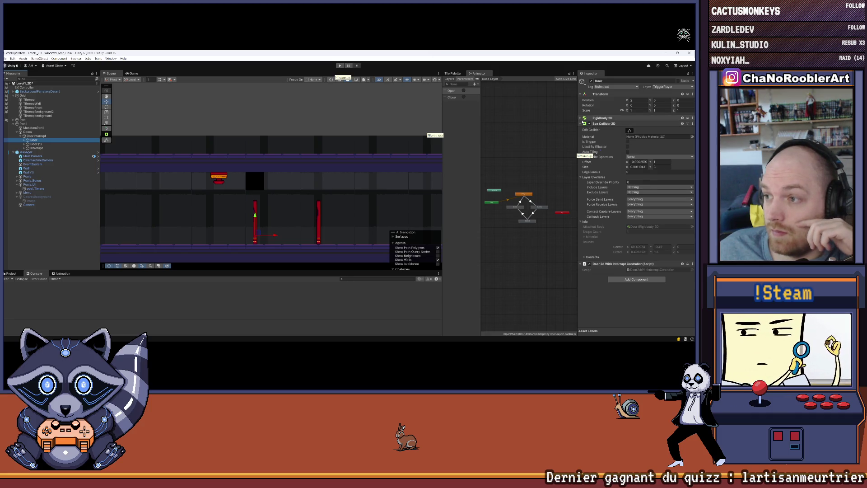
click(604, 118)
click(635, 155)
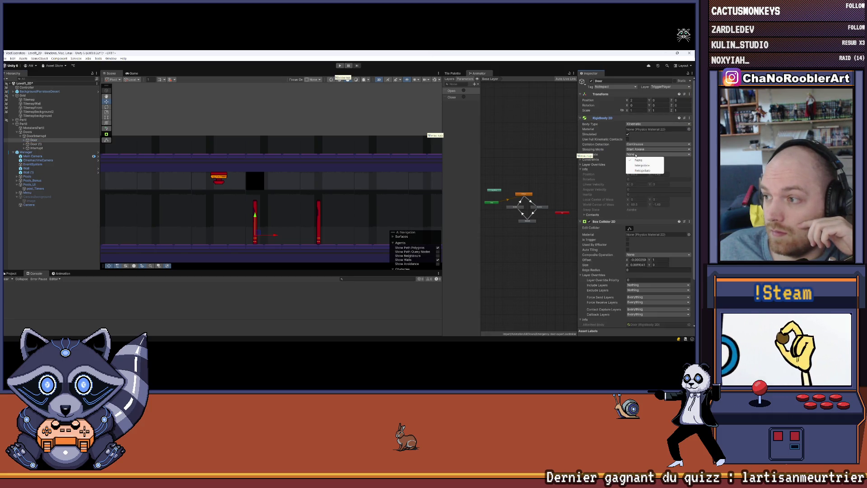
click(633, 144)
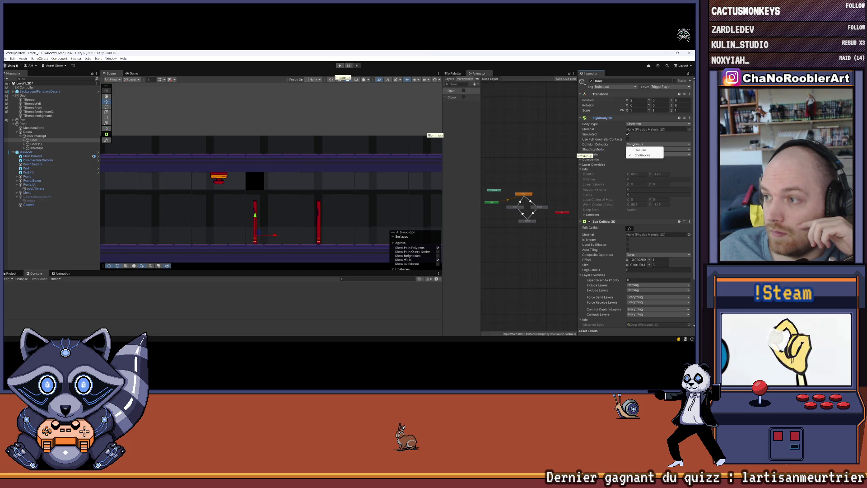
click(595, 146)
click(630, 154)
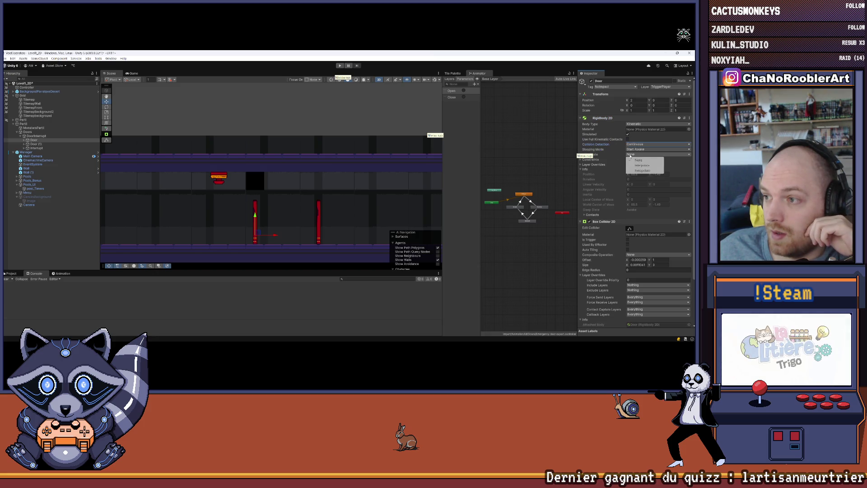
click(642, 167)
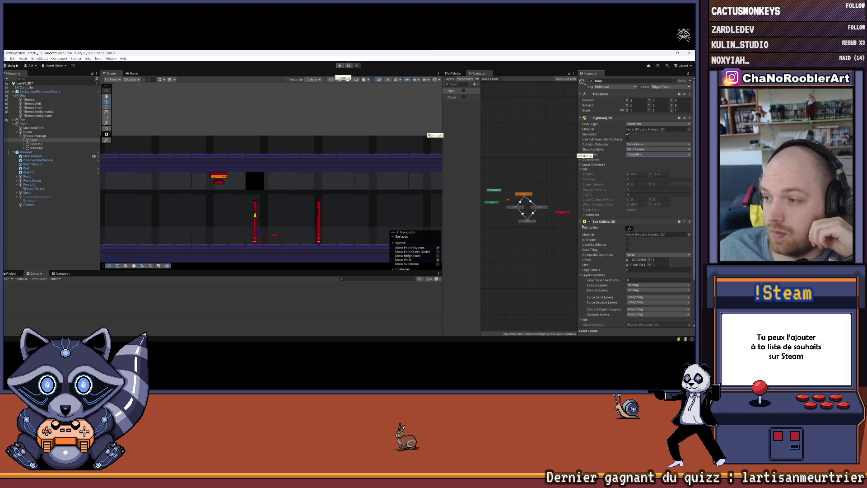
Toggle Edit Collider on and off, then select the Door's ColliderProjectile child
click(630, 228)
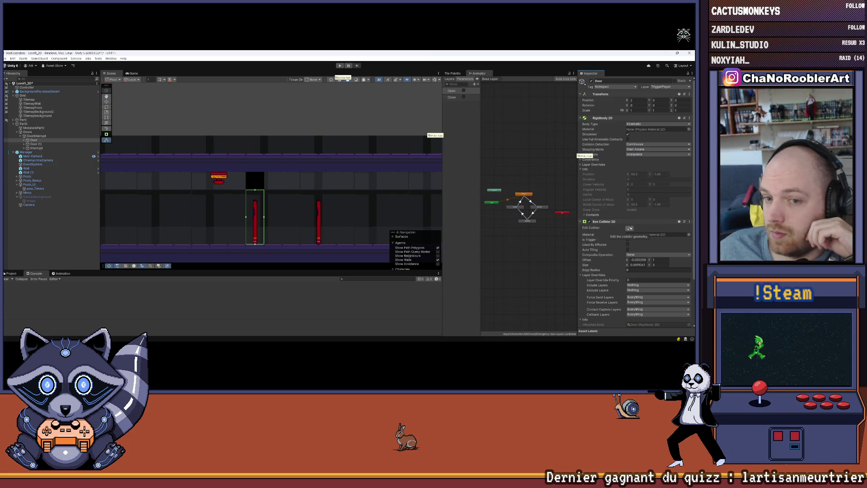
click(630, 228)
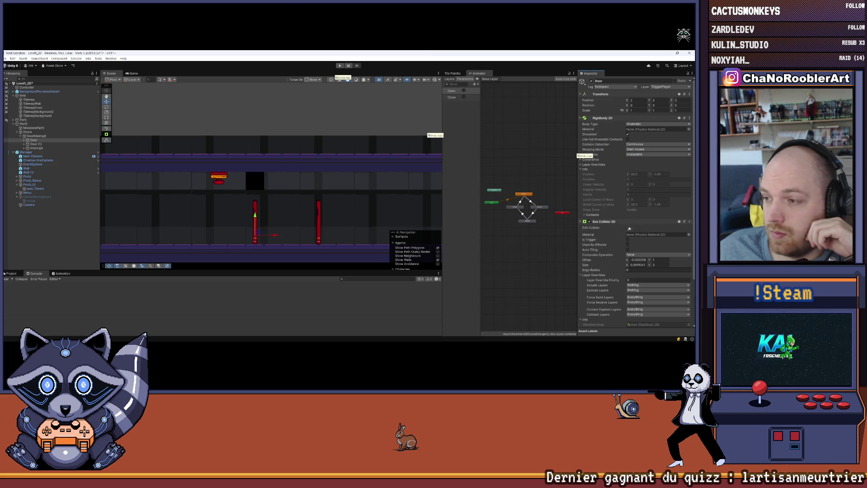
click(25, 140)
click(45, 148)
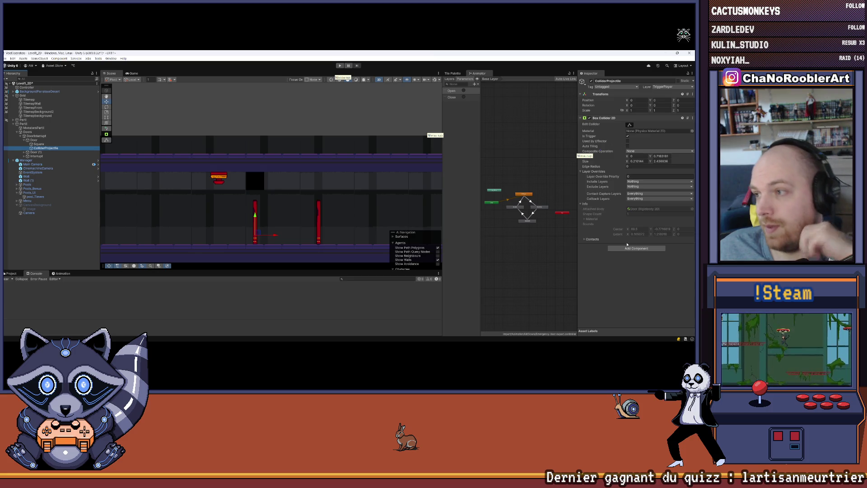
Add a Rigidbody 2D component to ColliderProjectile using the 'rb' component search
click(623, 250)
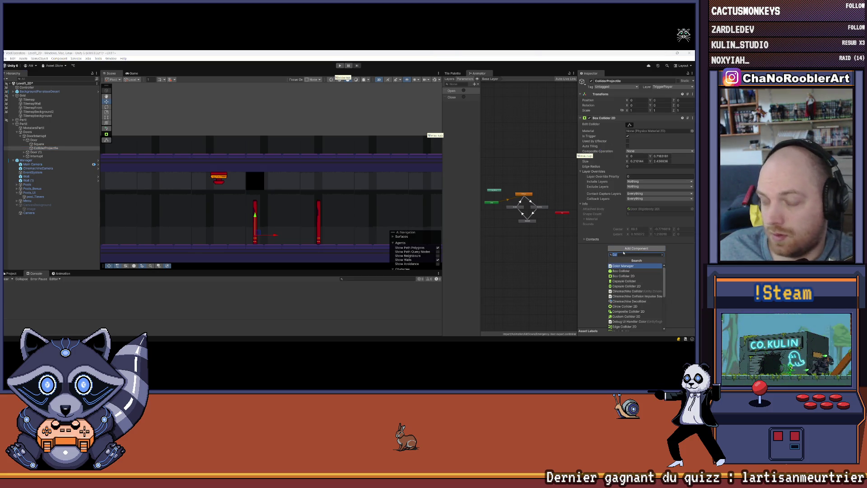
text(rb)
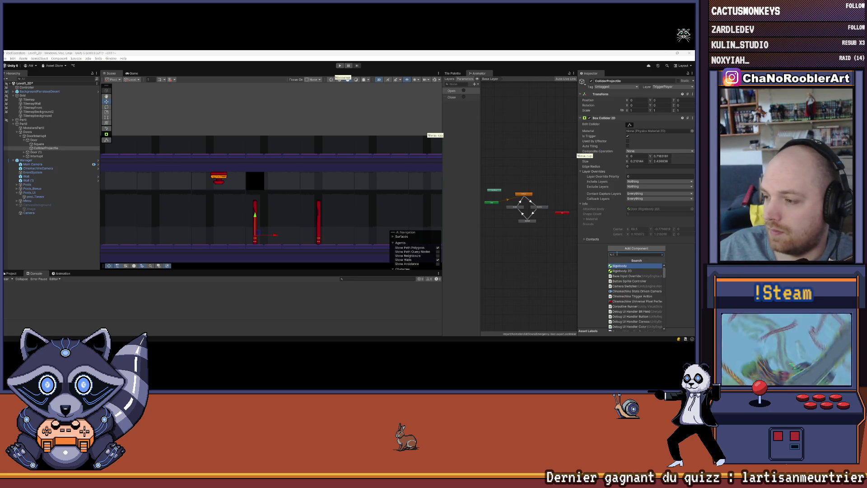
key(Down)
key(Return)
Set the Rigidbody 2D Body Type to Kinematic and Collision Detection to Continuous
scroll(595, 198, down, 3)
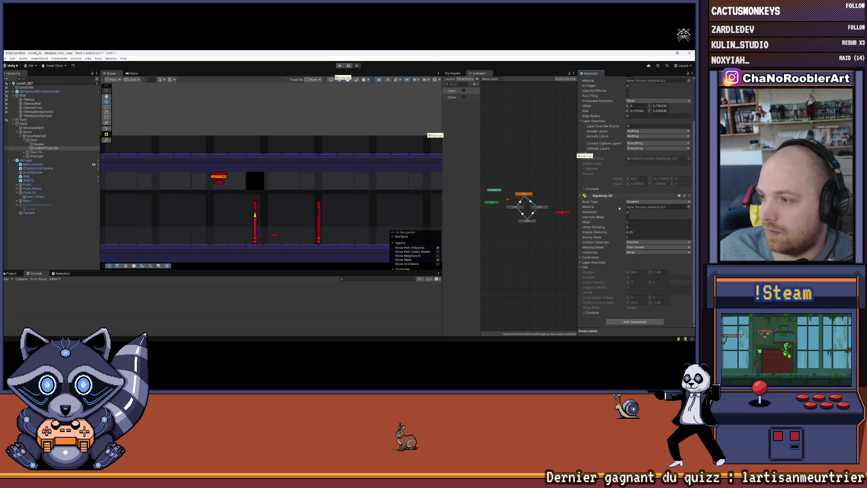
click(629, 202)
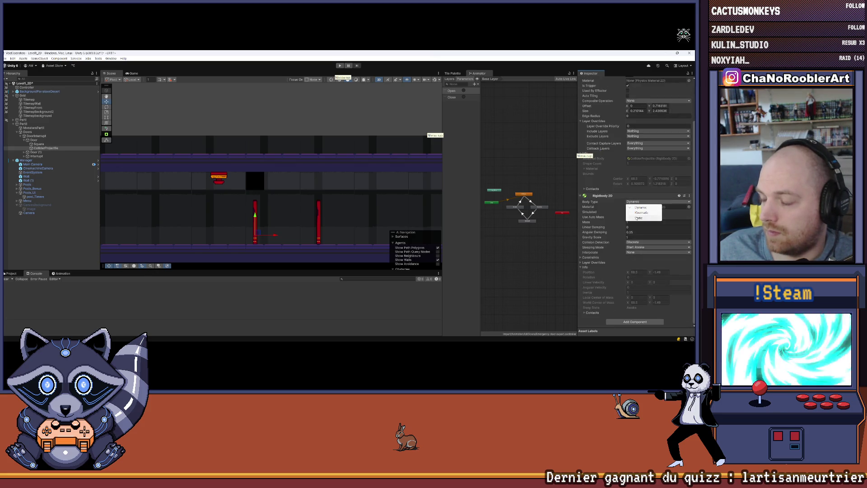
click(640, 212)
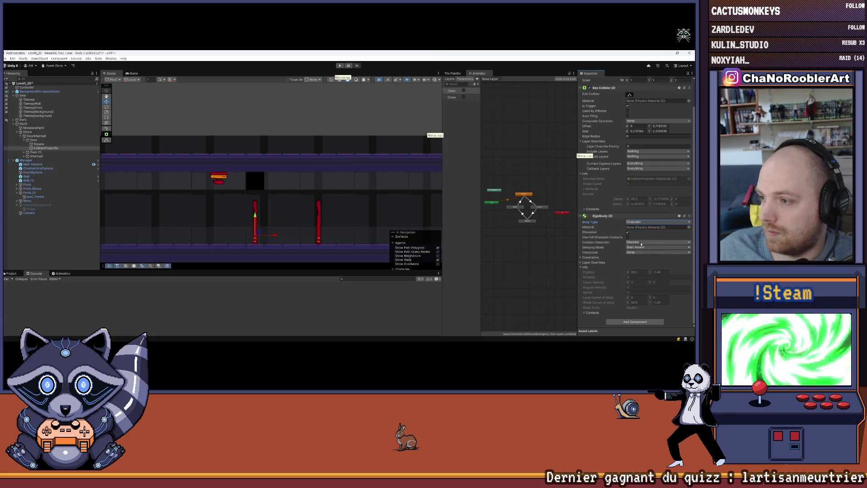
click(641, 243)
click(631, 253)
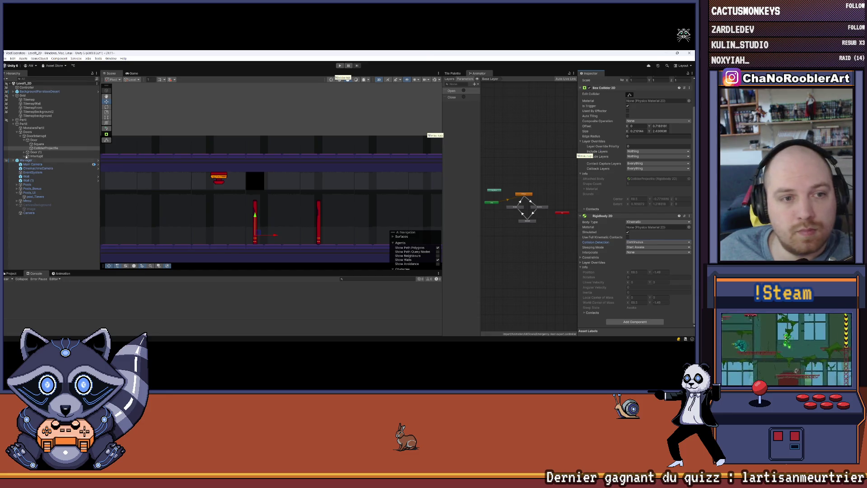
click(24, 152)
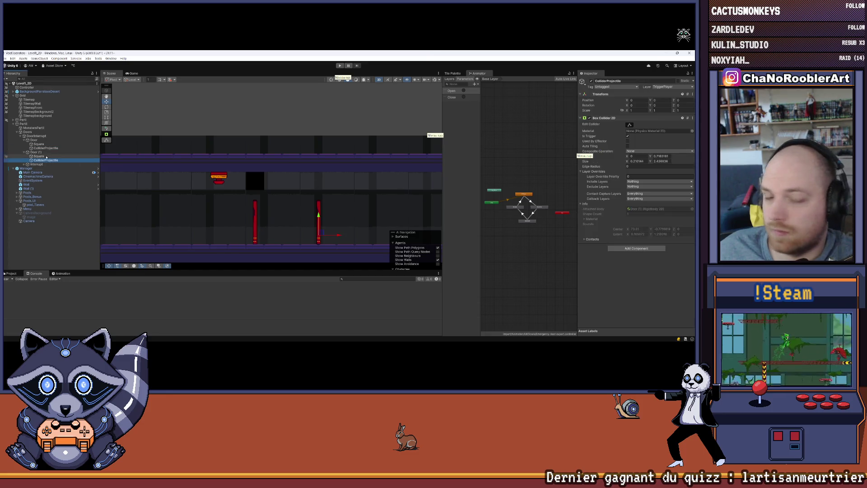
Delete the duplicate Door (1) and inspect the Door and its Square's components
click(40, 153)
key(Delete)
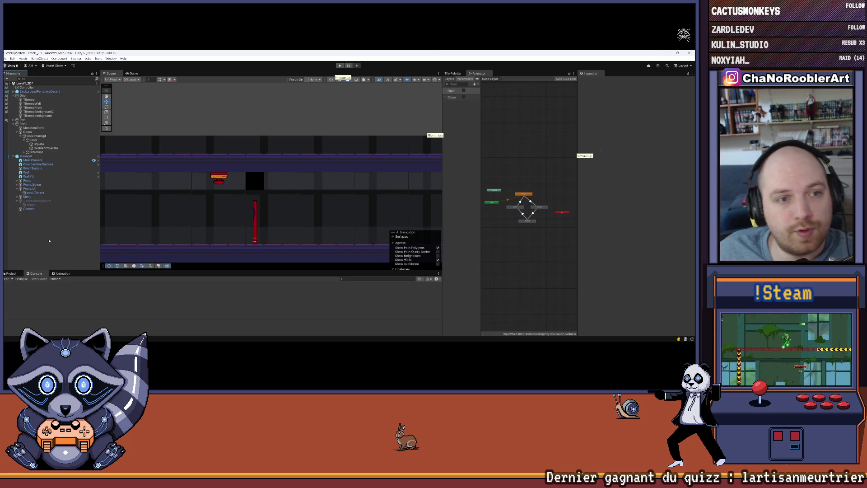
click(43, 149)
key(Up)
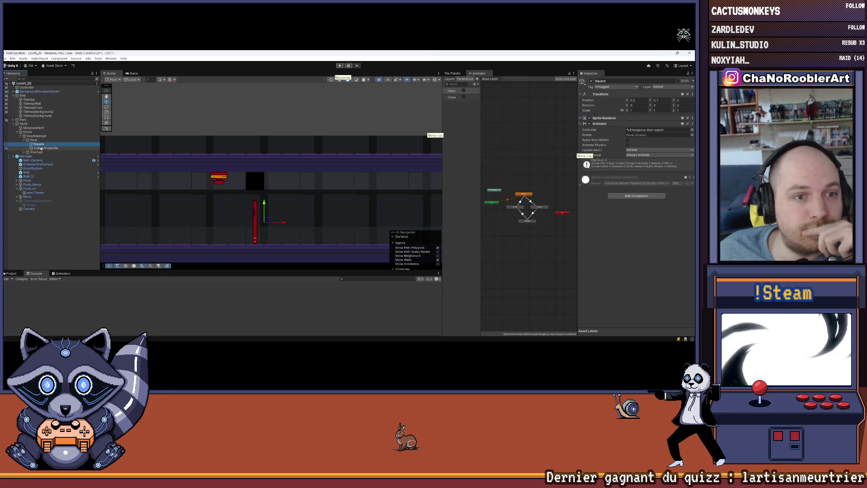
click(39, 140)
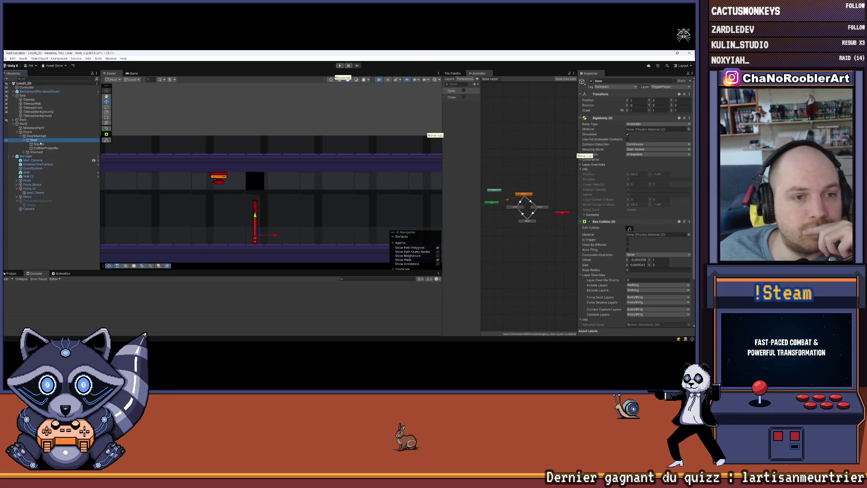
click(41, 144)
Review DoorInterrupt and the Manager's scripts and Sprites Bonus list, then go to Visual Studio
scroll(199, 161, down, 3)
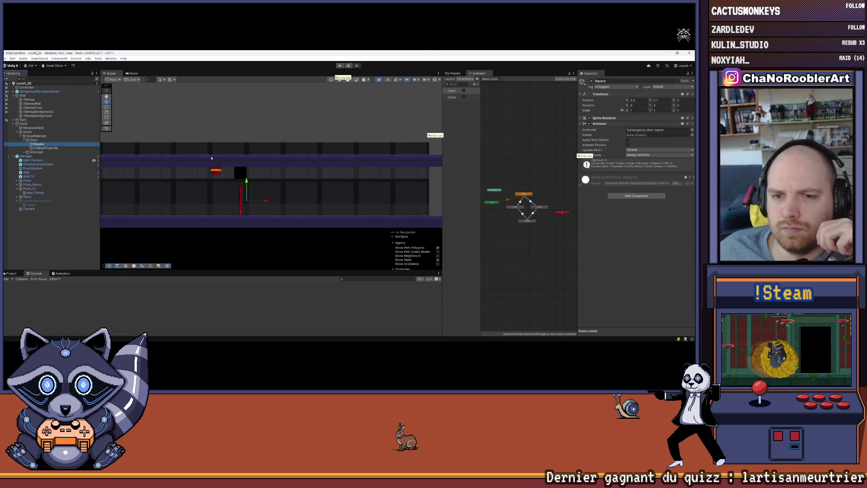
click(39, 136)
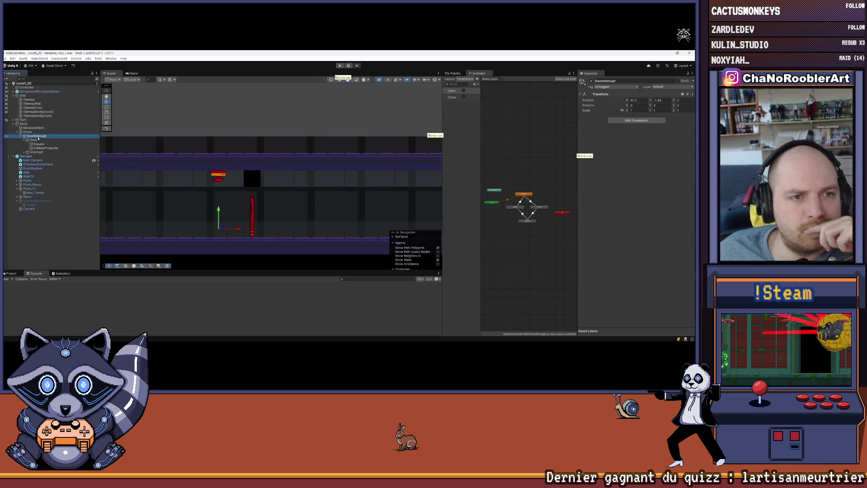
click(6, 59)
click(47, 241)
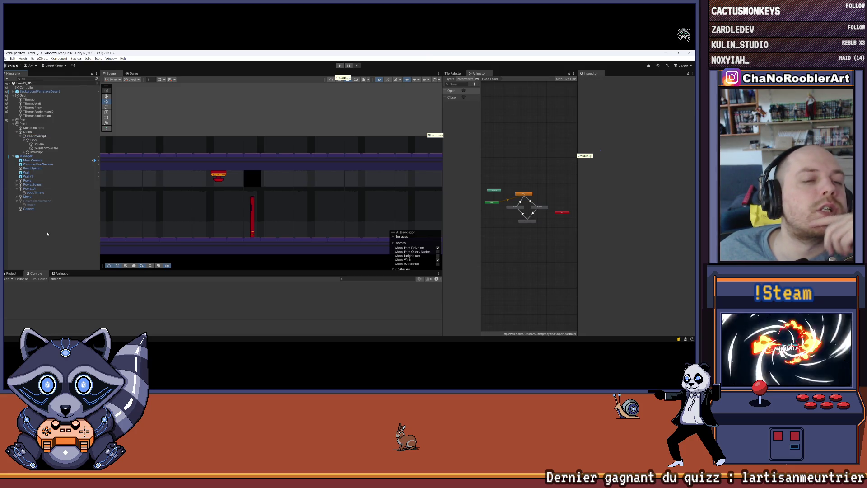
click(36, 157)
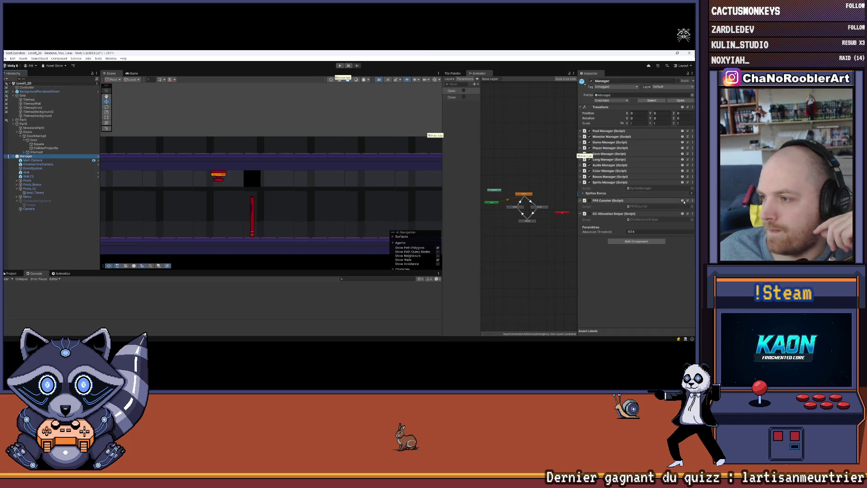
click(584, 194)
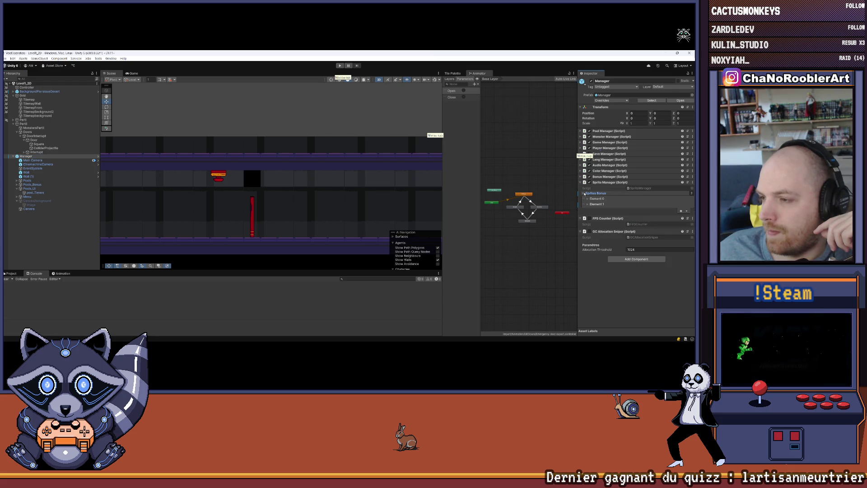
click(584, 193)
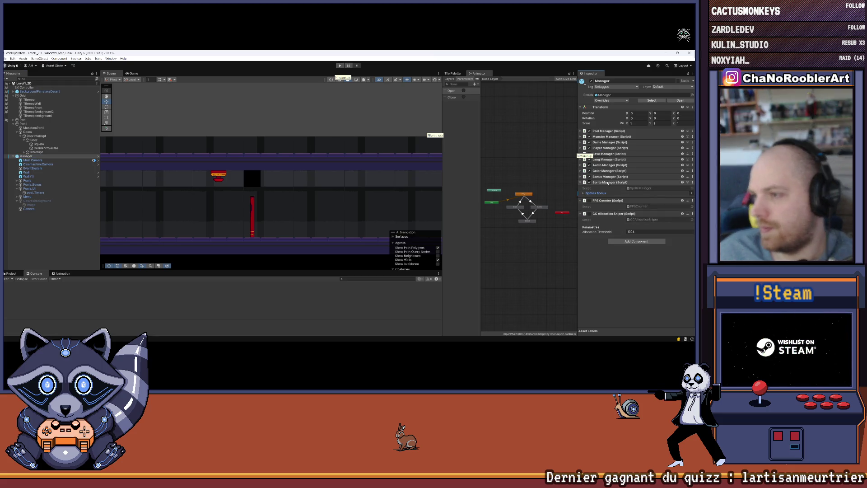
key(alt+Tab)
Add an empty line after the spritesBonus list and save SpriteManager.cs
scroll(203, 155, up, 3)
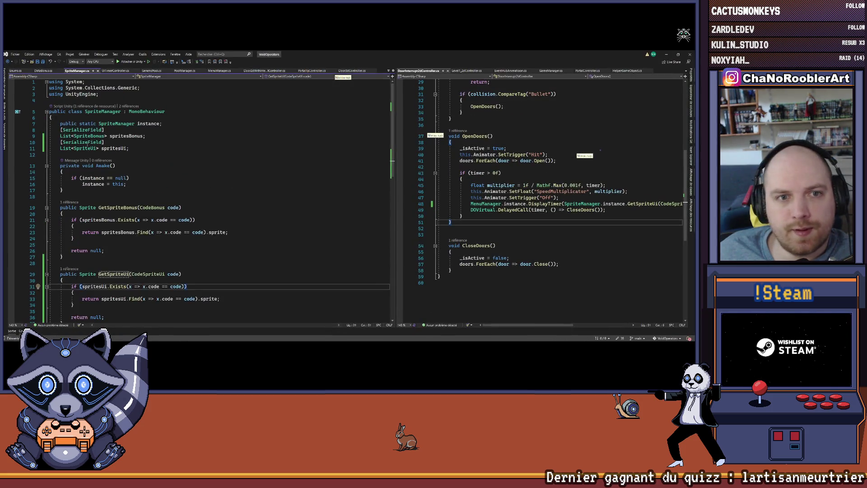
click(156, 136)
key(Return)
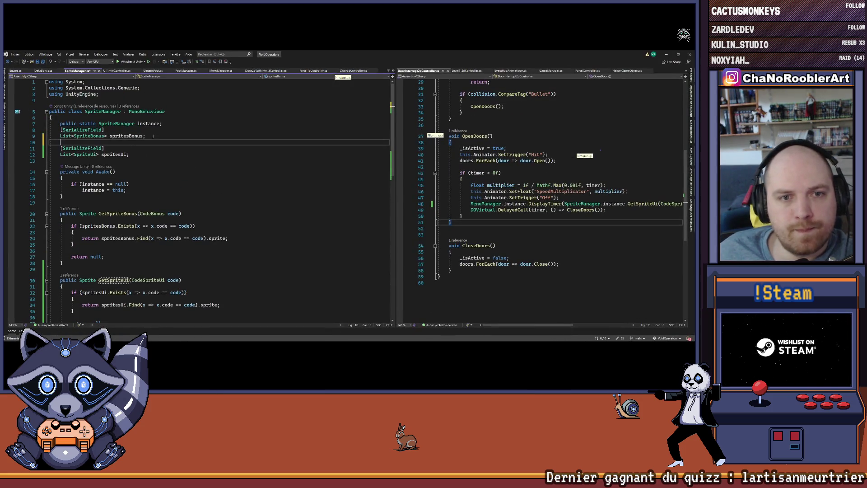
key(ctrl+s)
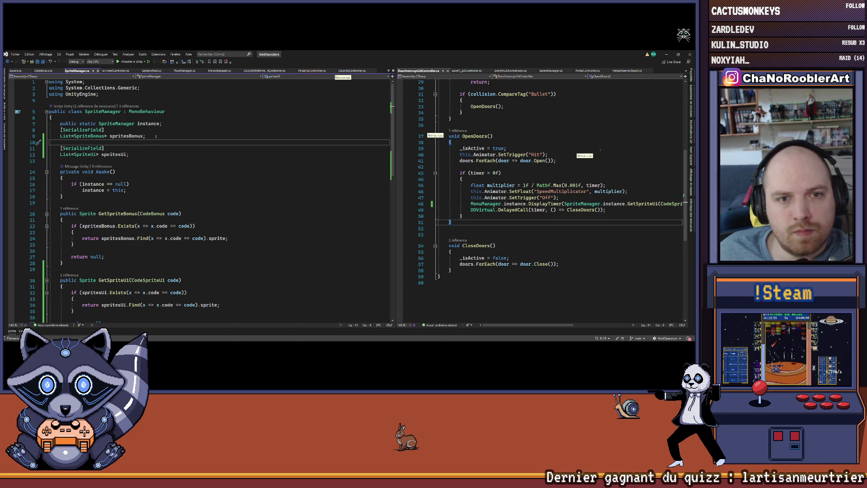
Copy the [Serializable] attribute above the SpriteUi class and return to Unity to recompile
scroll(154, 138, down, 6)
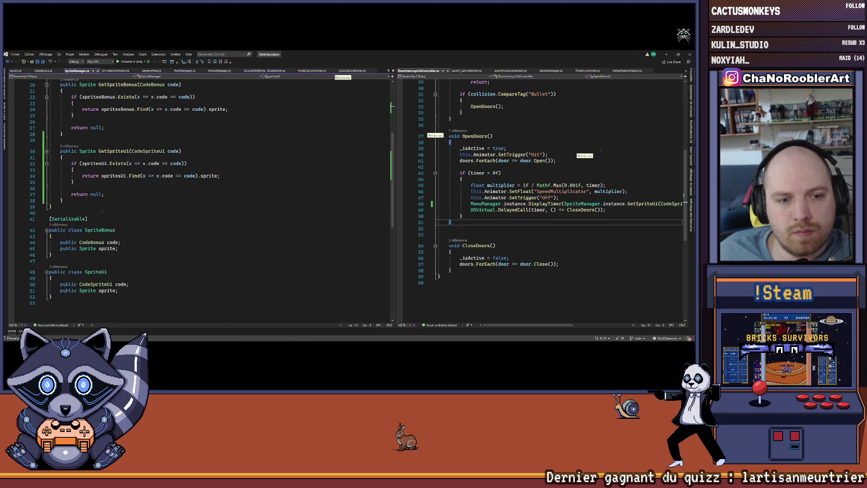
double_click(68, 219)
key(ctrl+c)
click(92, 258)
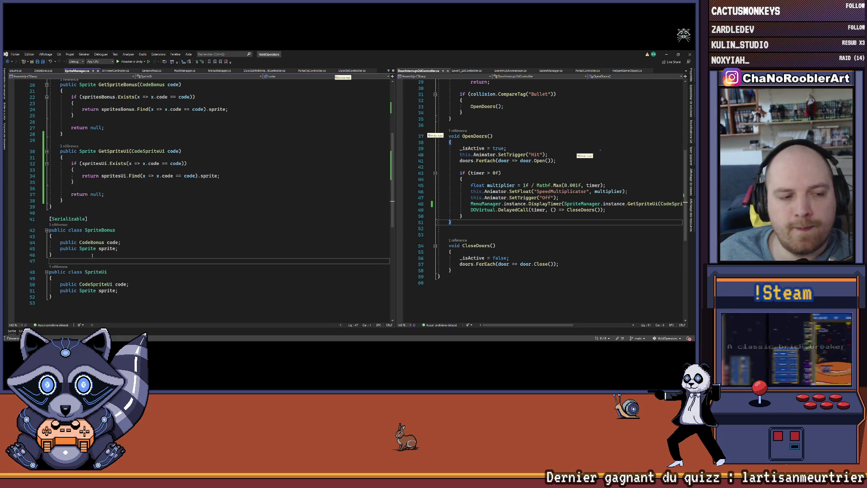
key(Return)
key(ctrl+v)
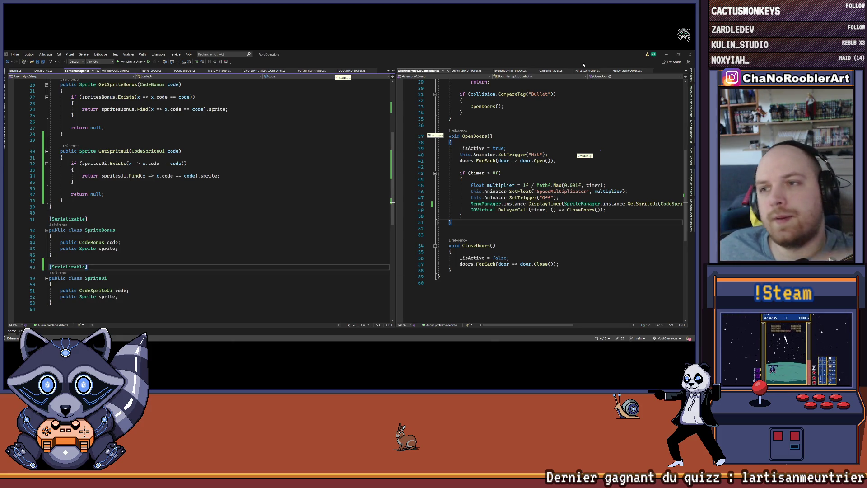
click(666, 54)
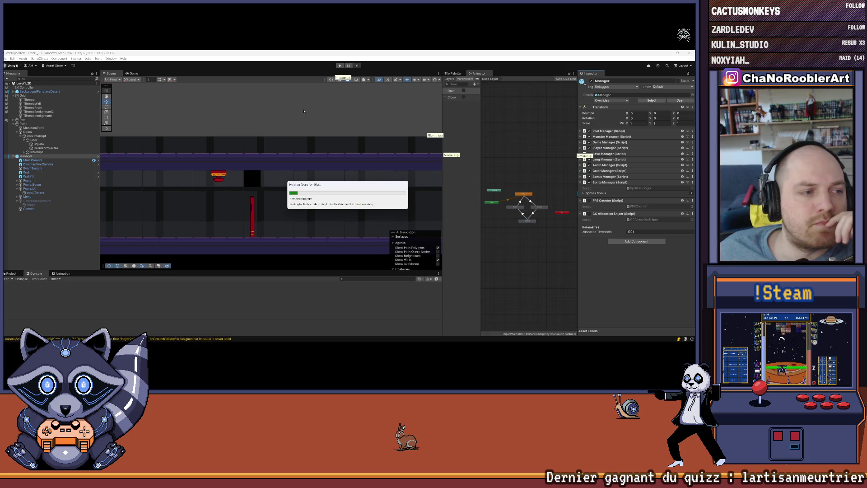
Clear the console warnings after reviewing the Manager, then return to the SpriteManager code
click(7, 278)
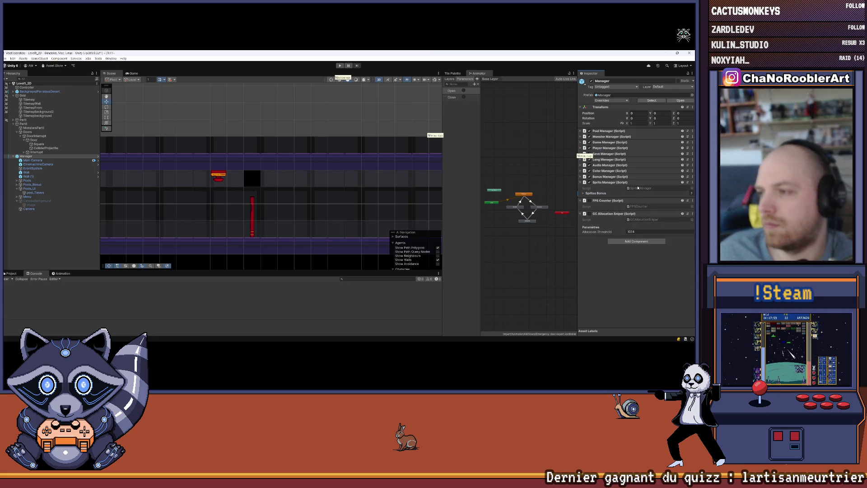
key(alt+Tab)
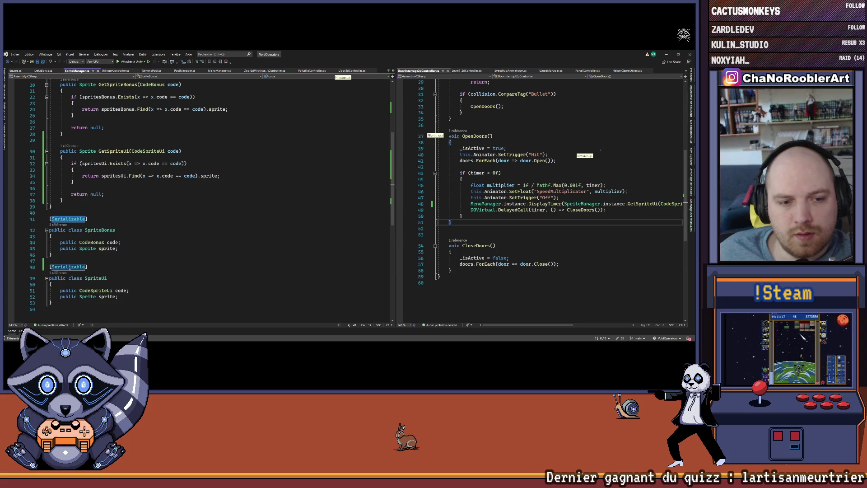
Fix the [Serializable] attribute above SpriteUi and save the script
key(BackSpace)
key(ctrl+s)
click(107, 278)
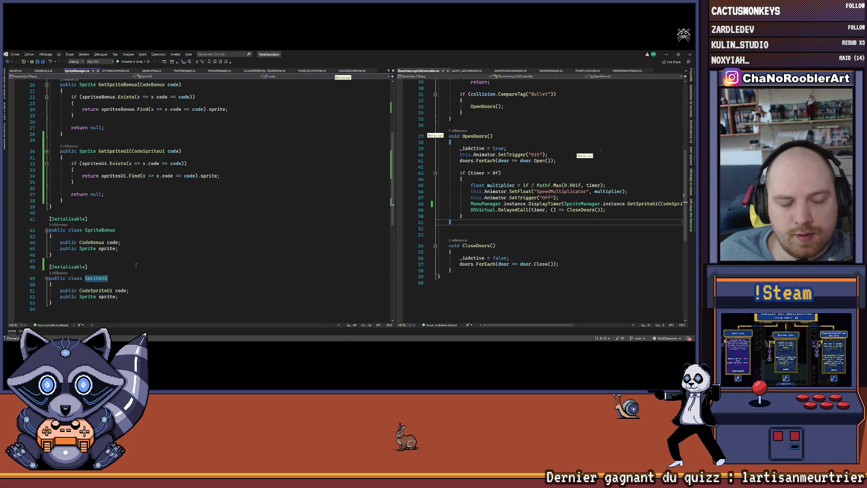
Check where the serialized spritesUi list is used, then return to Unity
scroll(151, 265, up, 7)
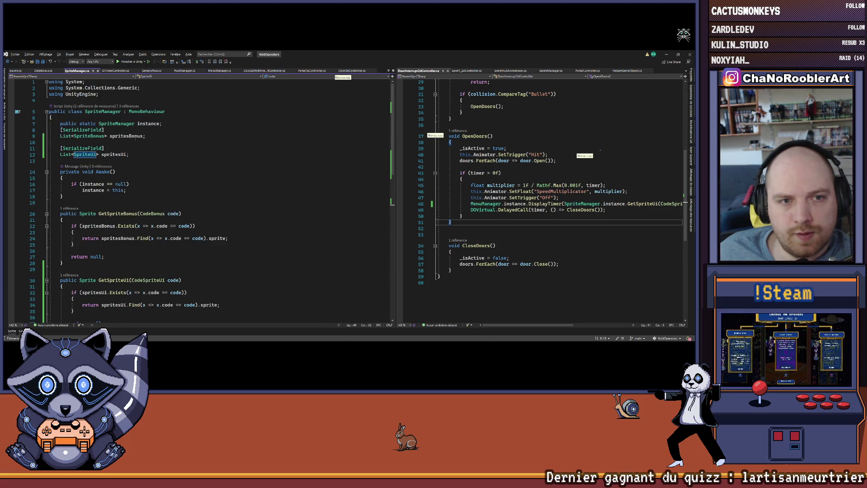
click(90, 148)
double_click(109, 154)
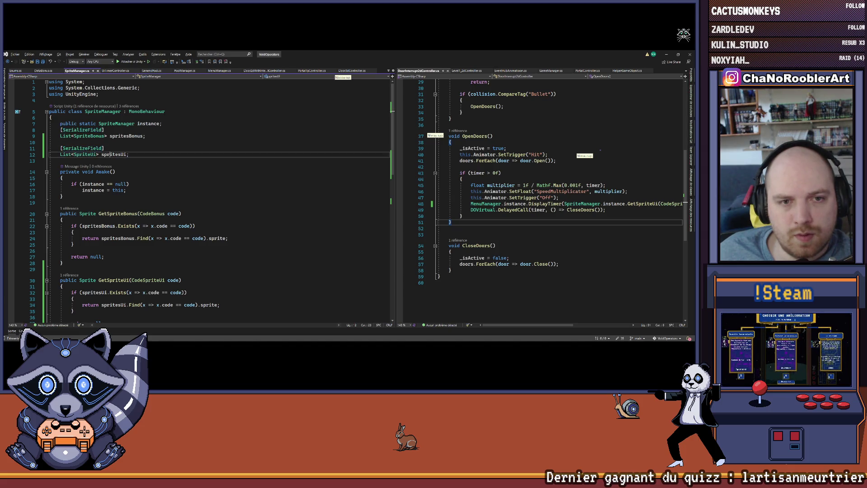
scroll(165, 194, down, 4)
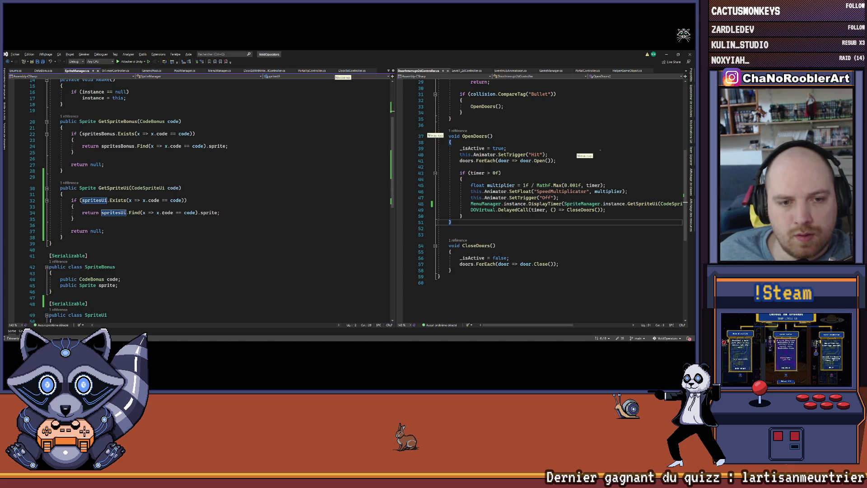
scroll(165, 195, up, 4)
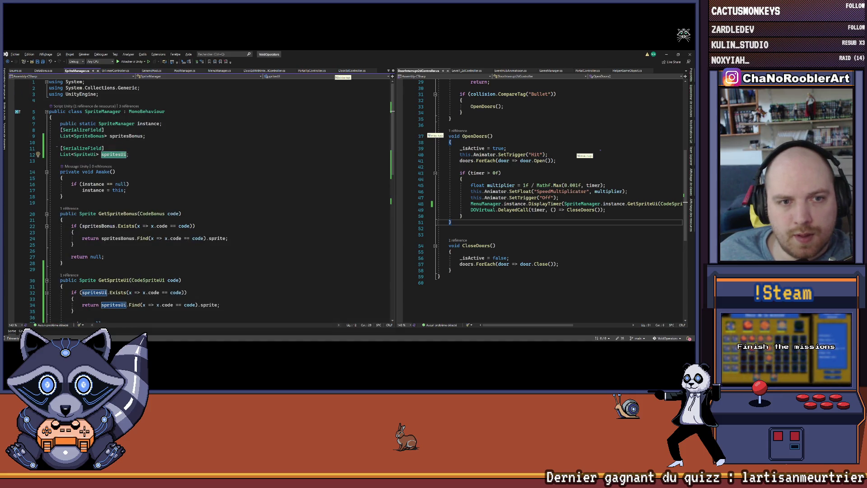
click(91, 160)
click(666, 54)
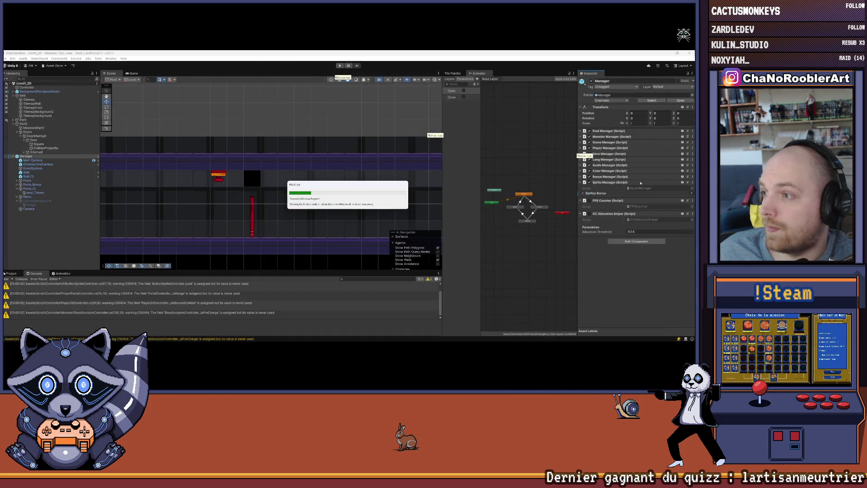
Expand Sprites UI Element 0 and browse to the Assets/Import/UI sprites folder
click(583, 199)
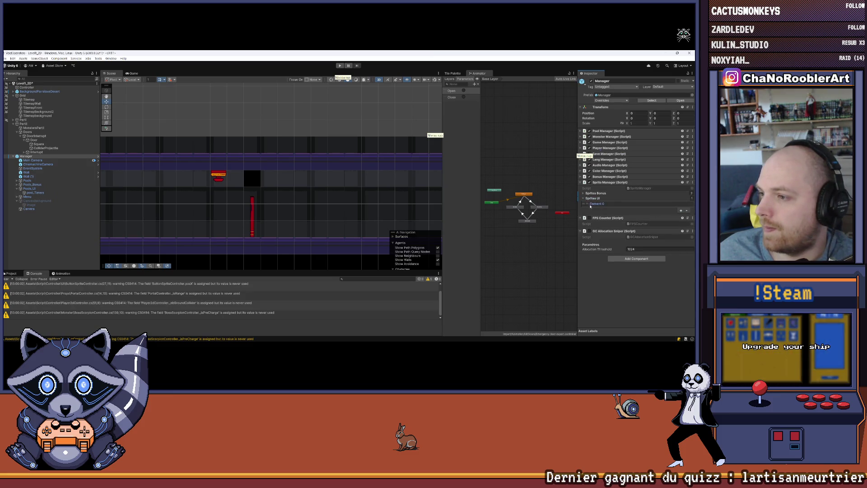
click(586, 203)
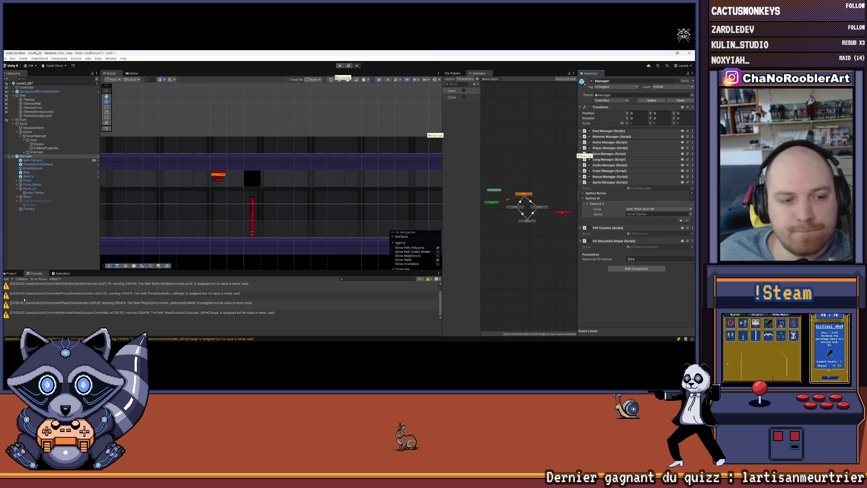
click(11, 273)
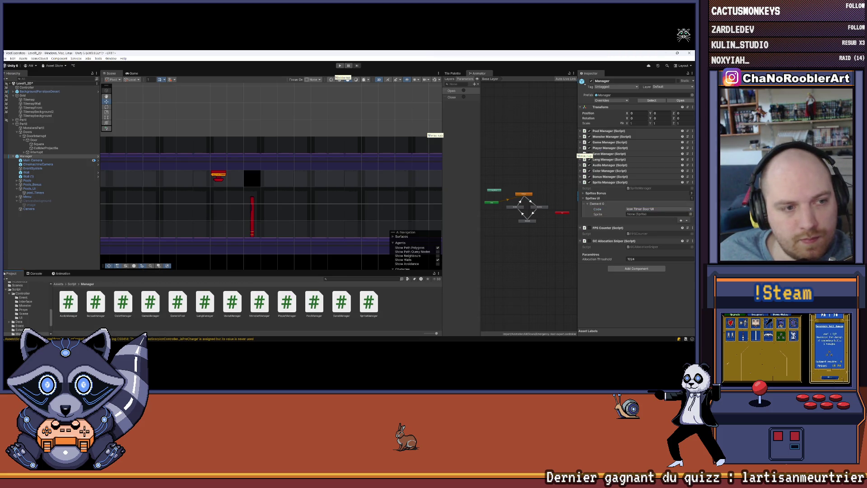
scroll(25, 292, up, 5)
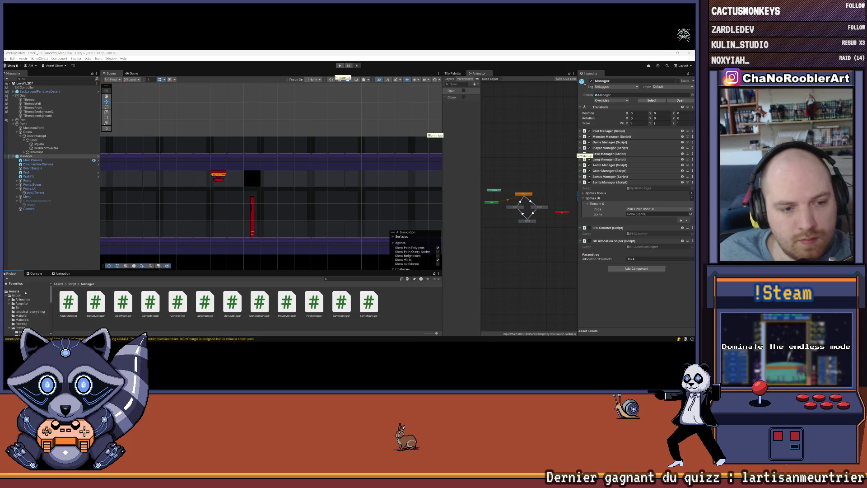
click(16, 295)
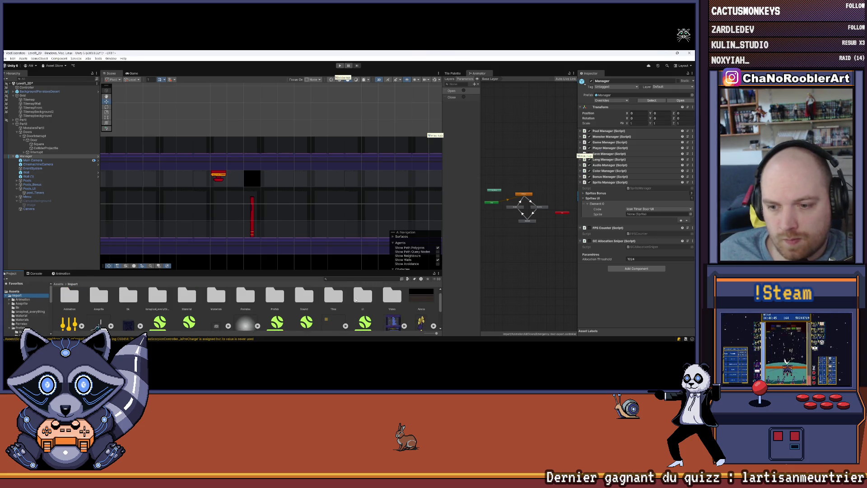
double_click(356, 299)
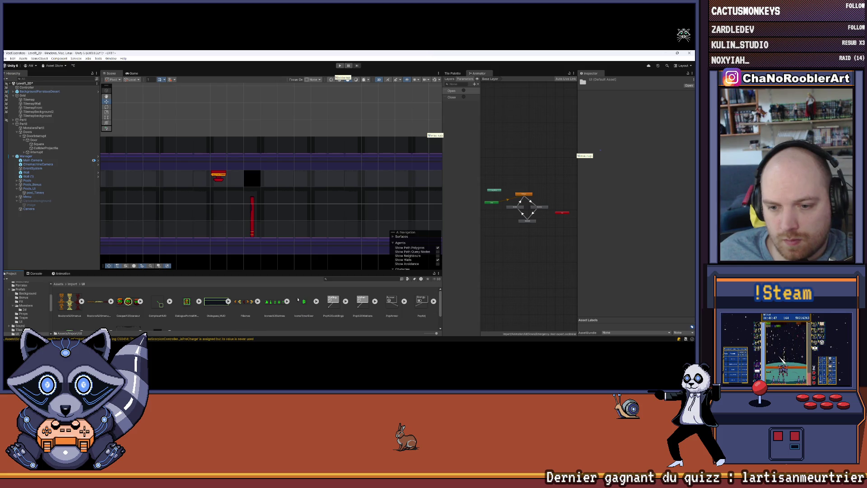
Assign the IconeTimerDoor sprite to Element 0 and start play mode
click(27, 156)
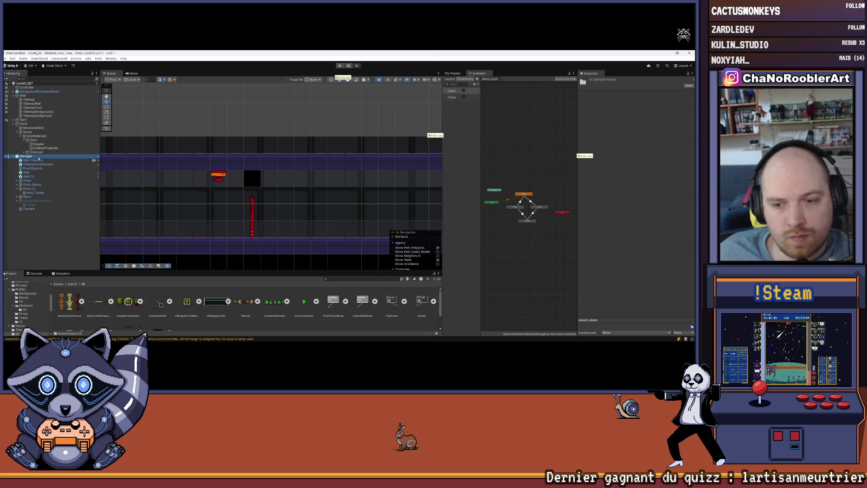
drag(644, 214, 644, 214)
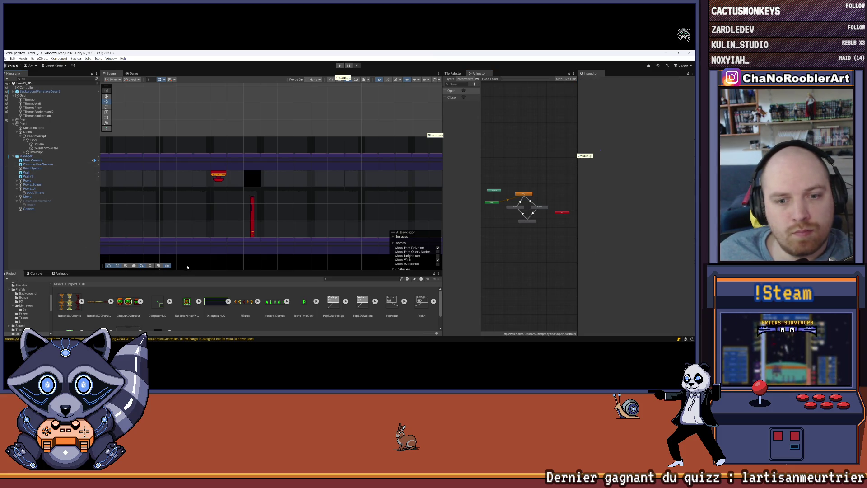
drag(190, 277, 190, 292)
key(ctrl+p)
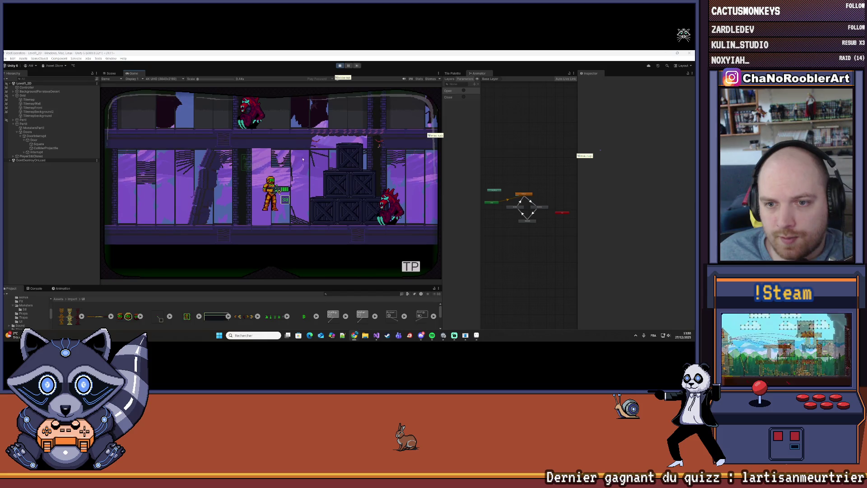
Advance the player past the red monster and load a level from the Mission 1 list
key(d)
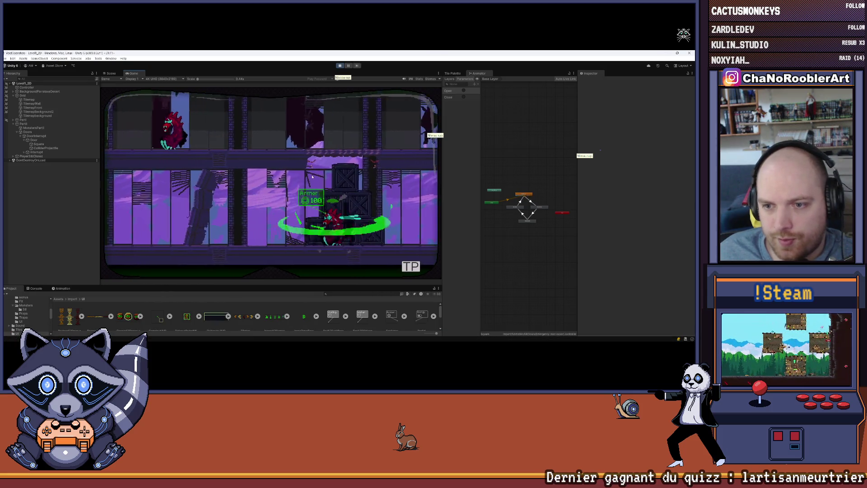
key(d)
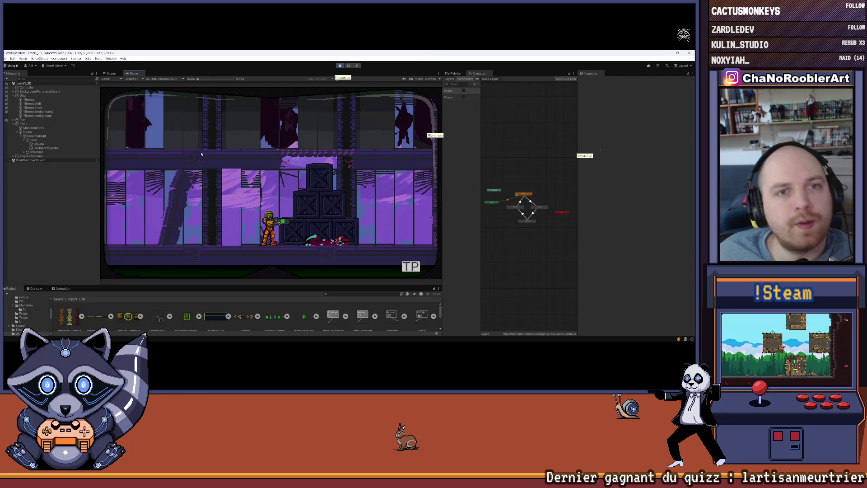
key(Escape)
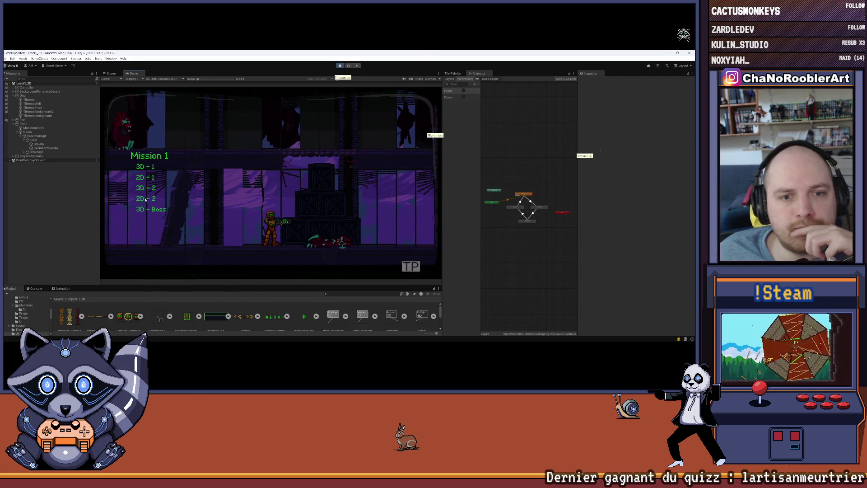
click(145, 199)
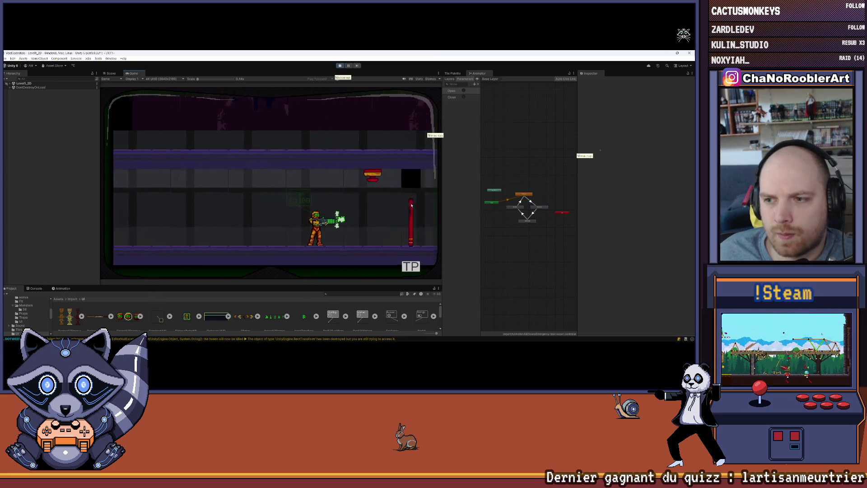
Move the player to the red door and shoot it at close range
key(d)
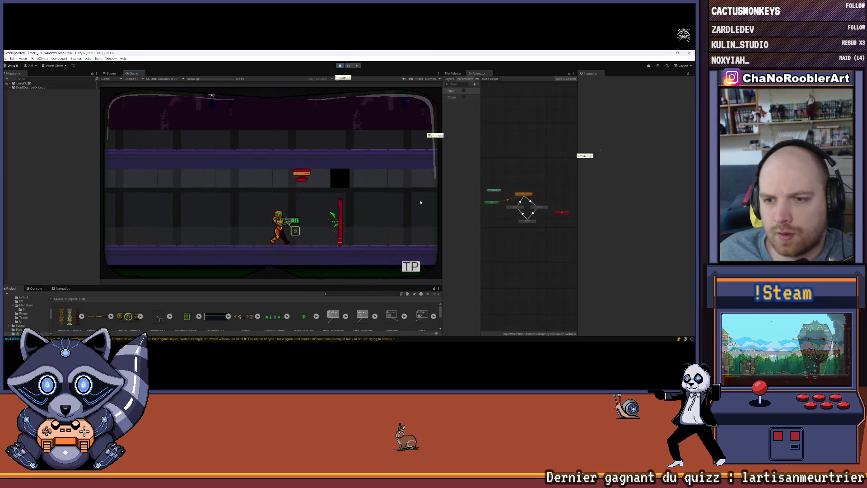
key(a)
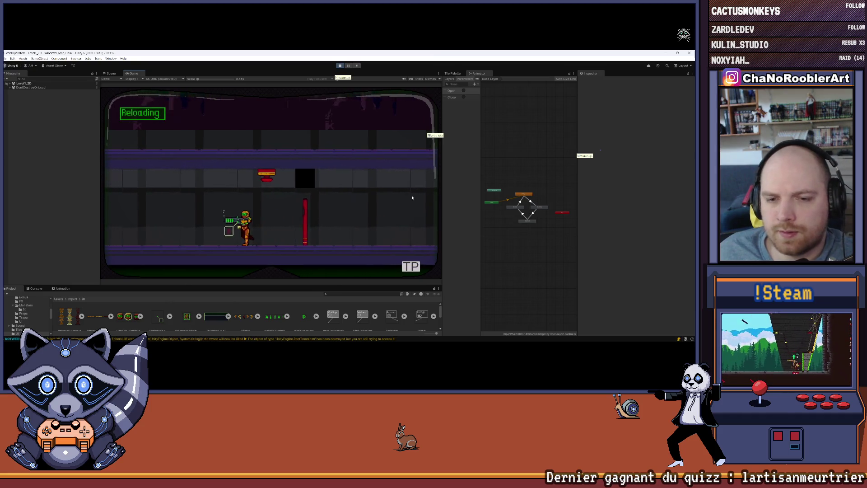
key(d)
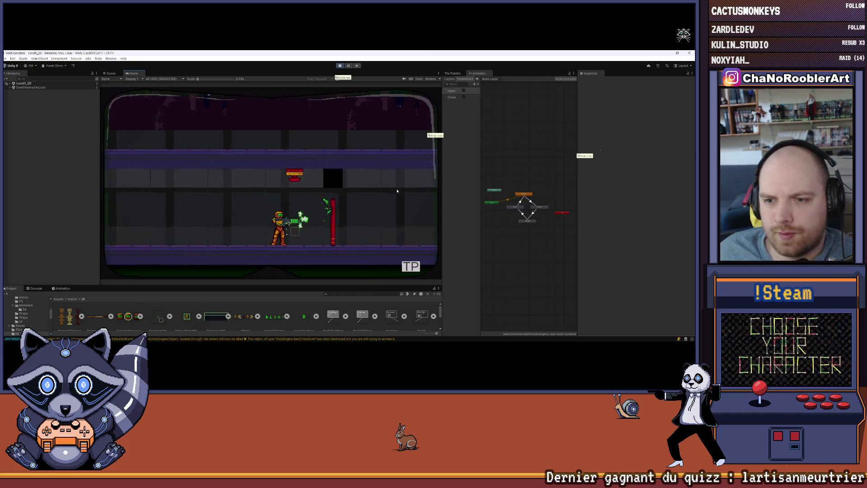
key(d)
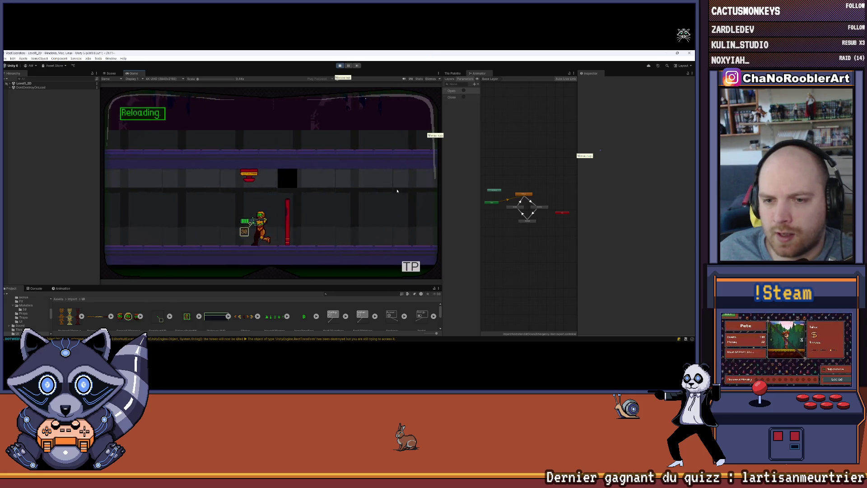
key(a)
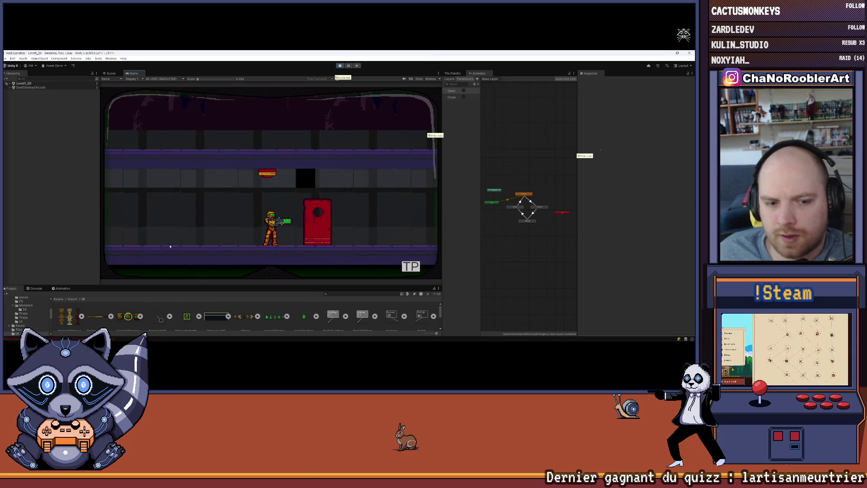
Inspect the NullReferenceException's stack trace in the Console, then return to Unity
click(36, 288)
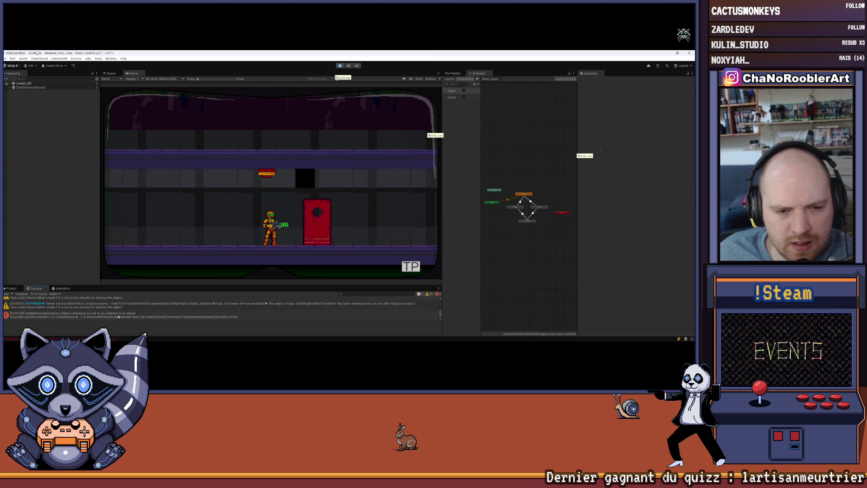
click(125, 316)
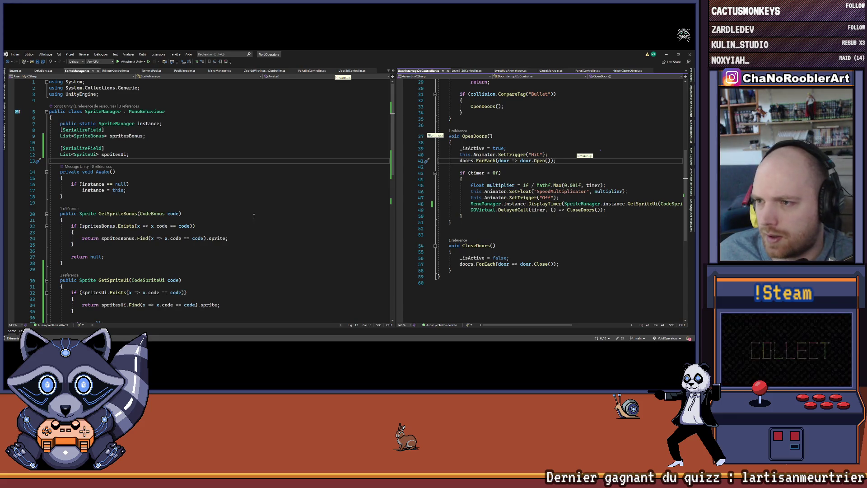
click(666, 54)
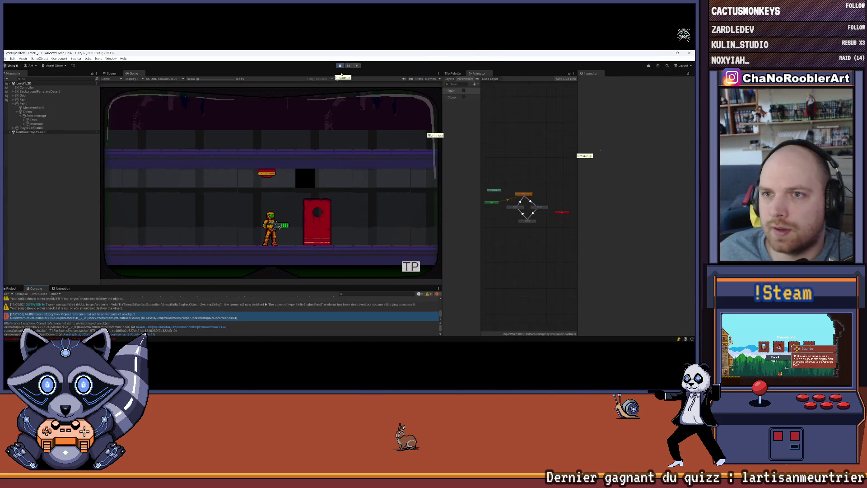
Stop play mode, dismiss the save prompt, and select the Interrupt object
key(ctrl+p)
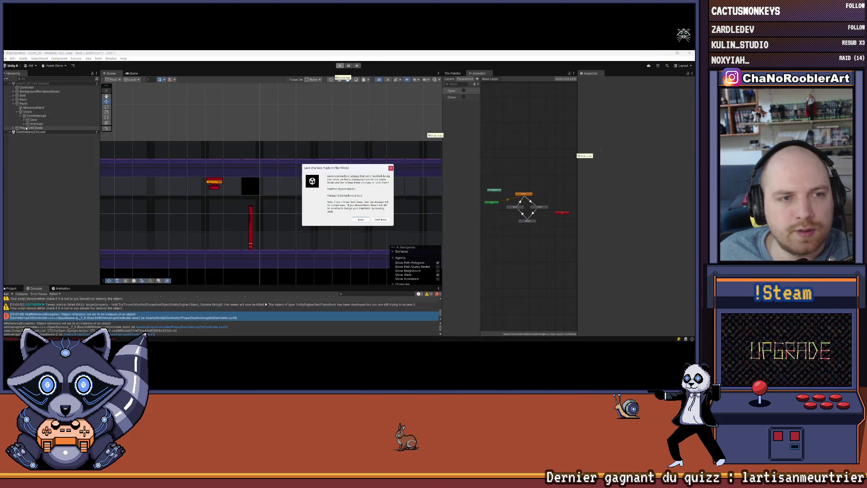
click(392, 168)
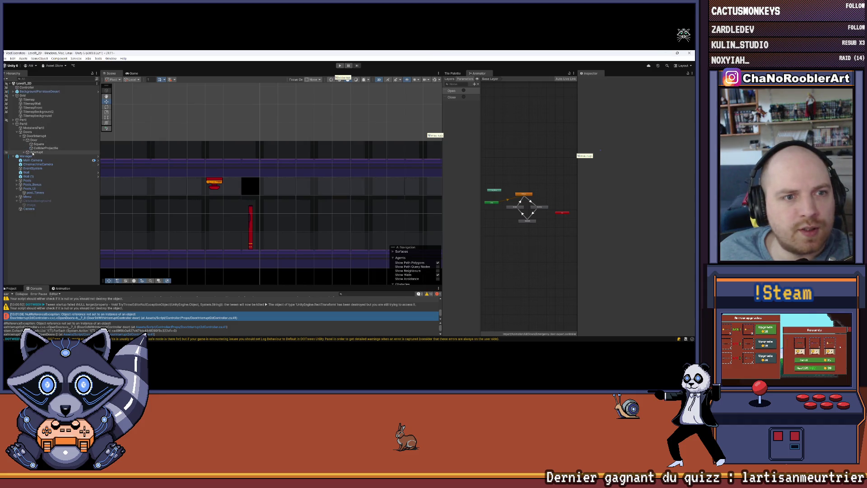
click(24, 152)
click(38, 153)
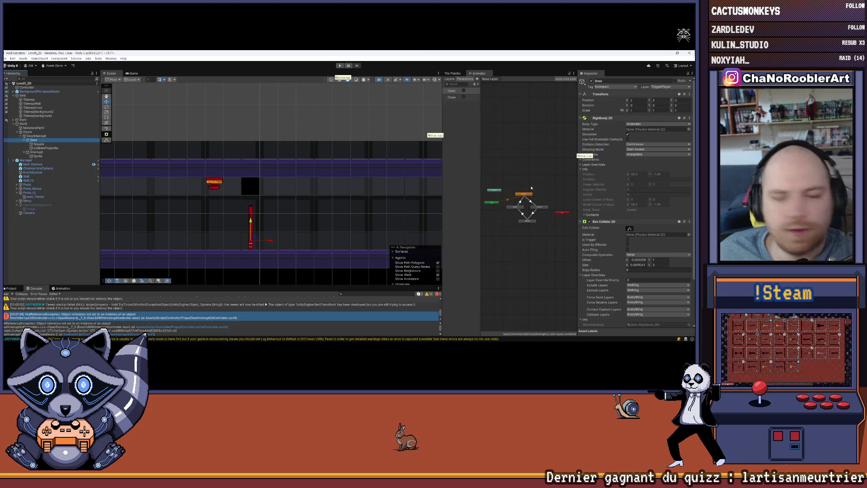
scroll(634, 204, down, 3)
click(39, 136)
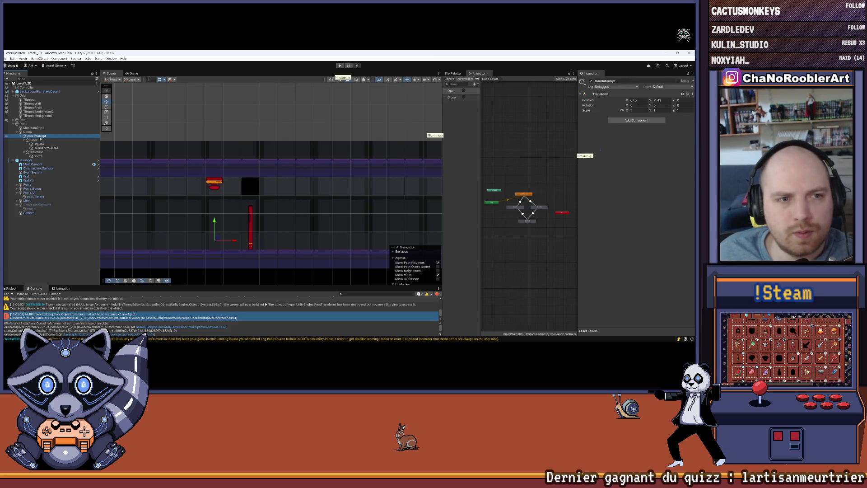
click(37, 152)
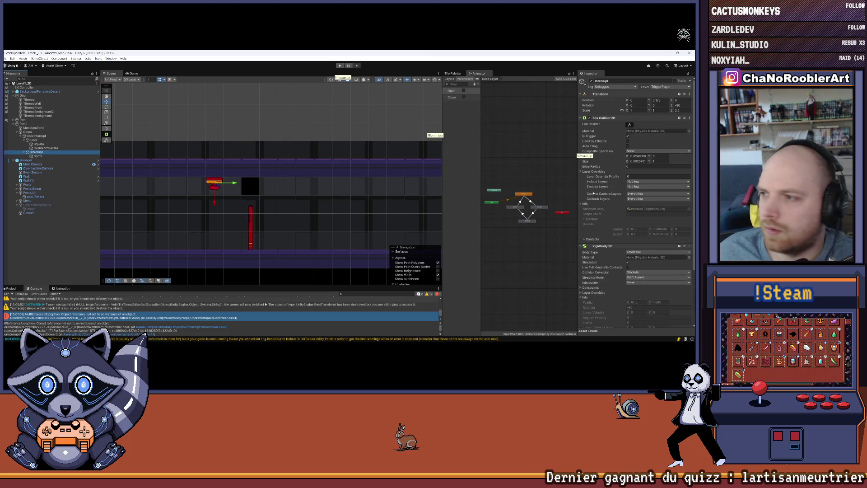
Remove the second door from Interrupt's Doors list and restart play mode
scroll(627, 231, down, 5)
click(683, 314)
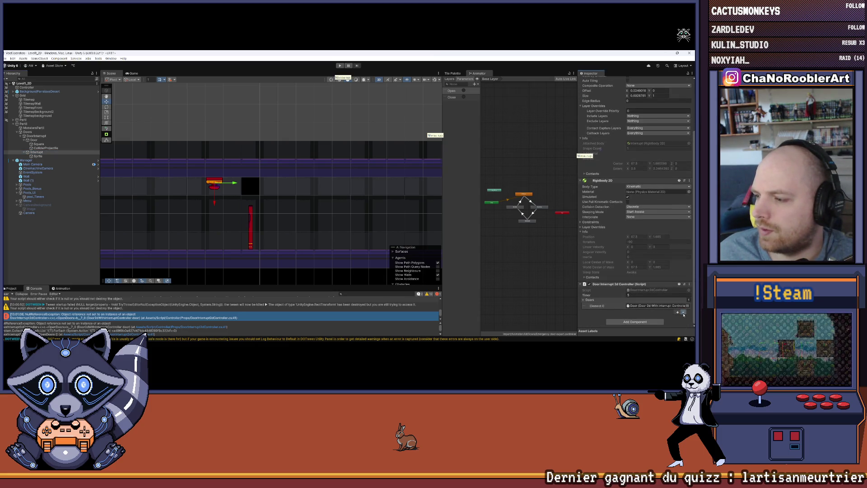
click(111, 232)
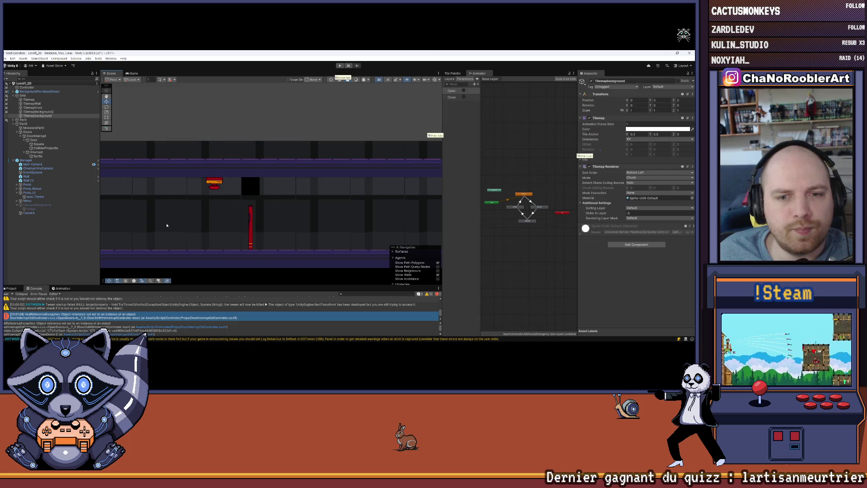
click(340, 66)
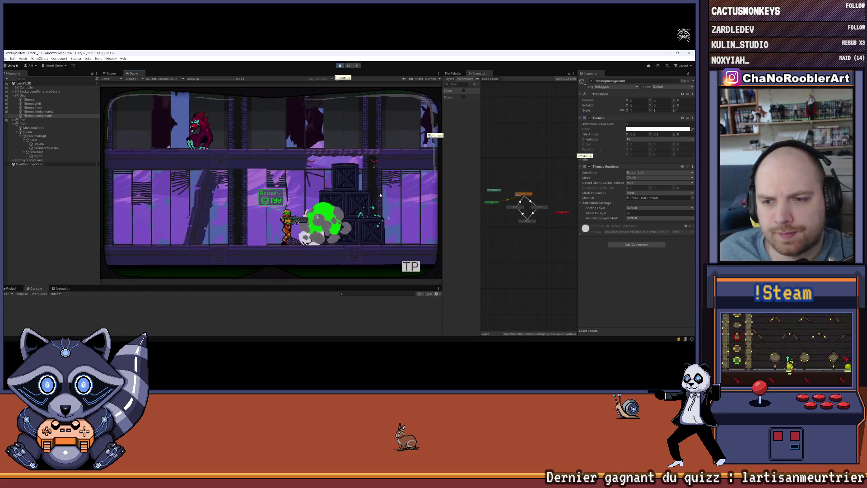
Continue into the Mission 1 level, walk right to the door, and shoot the switch
key(Escape)
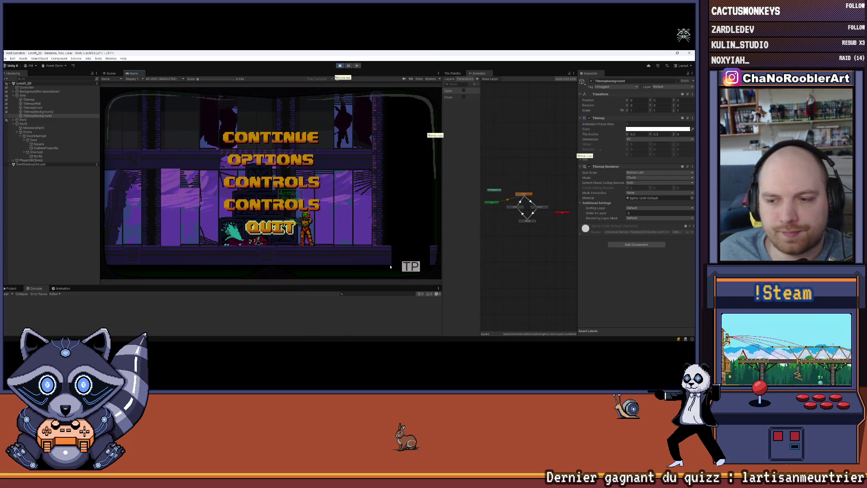
key(Return)
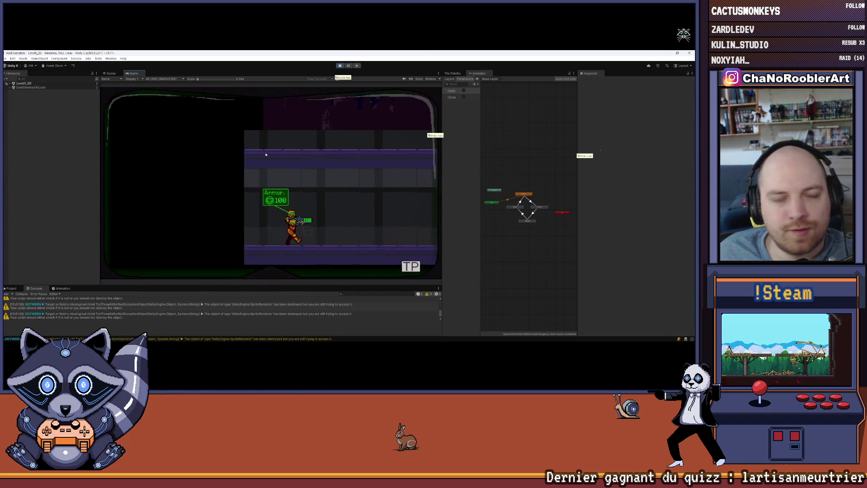
key(Right)
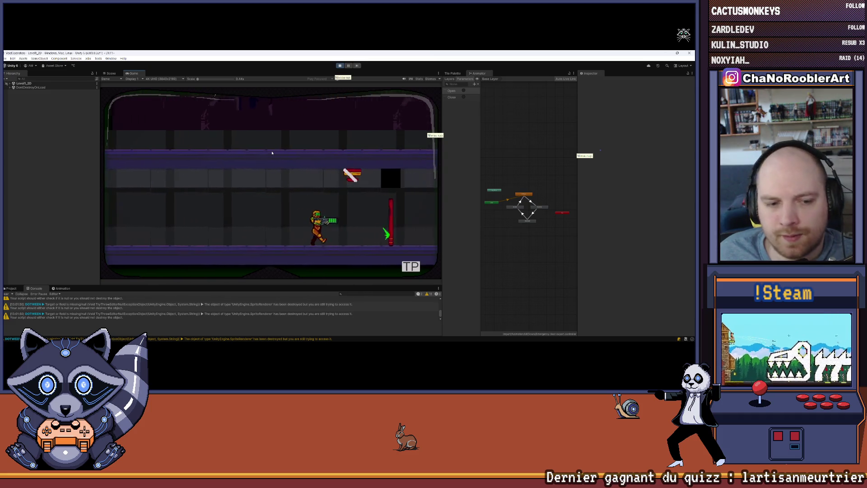
key(r)
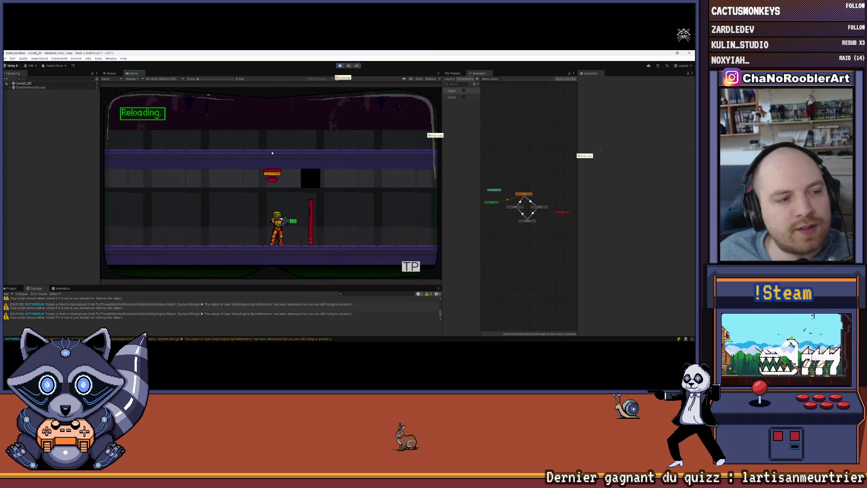
key(Left)
key(Right)
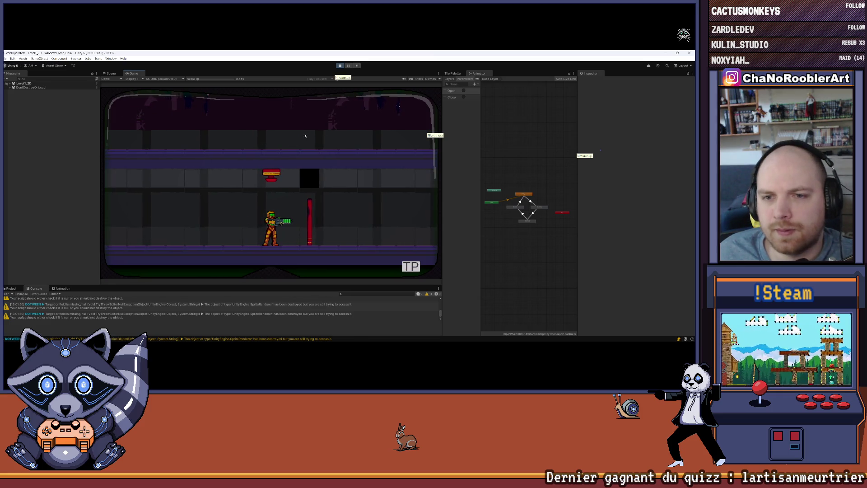
click(306, 135)
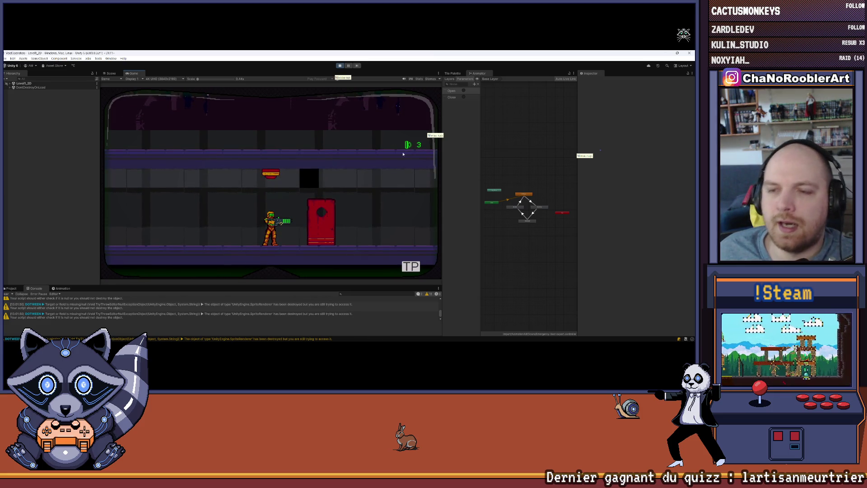
Maximize the Game view, walk back to the door and fire at the switch
click(438, 73)
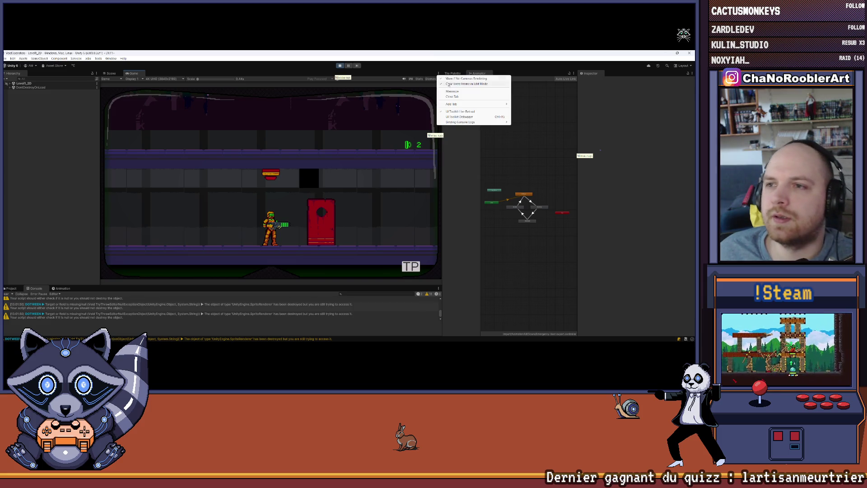
click(465, 84)
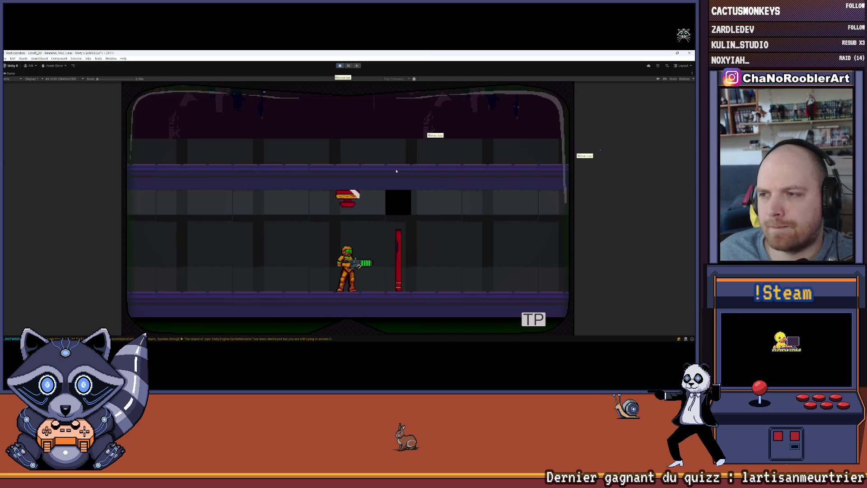
key(d)
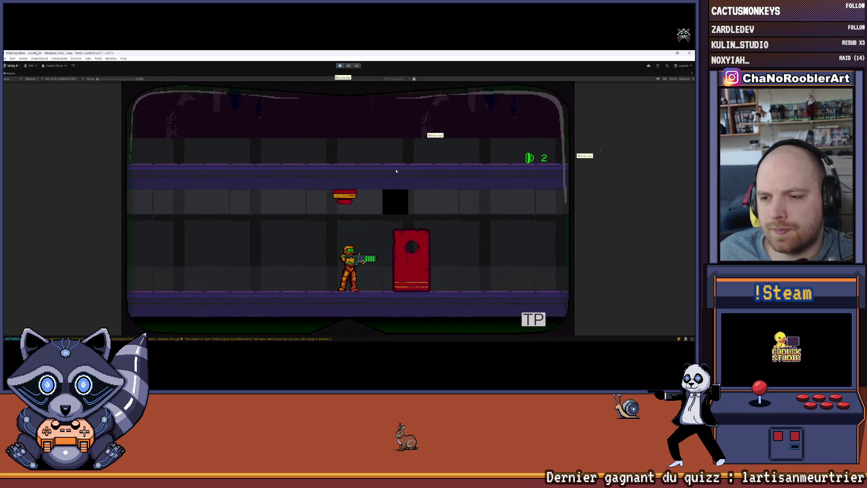
click(396, 171)
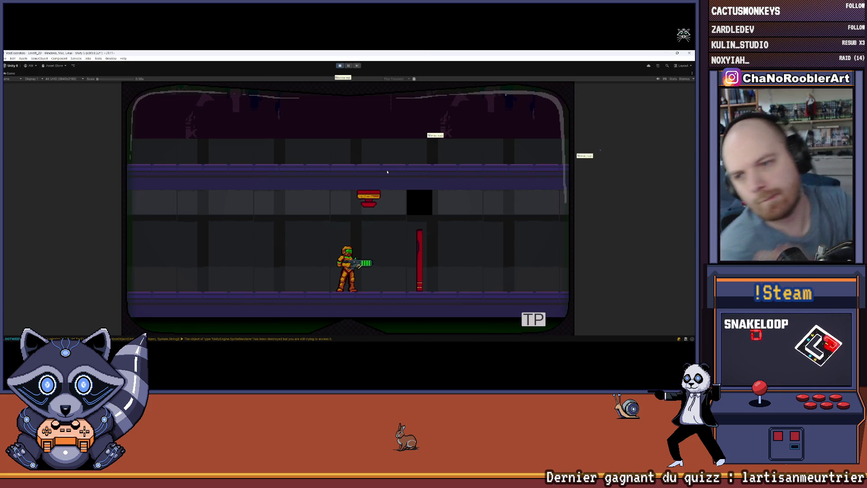
Shoot the switch again and move back and forth while the door countdown expires
key(d)
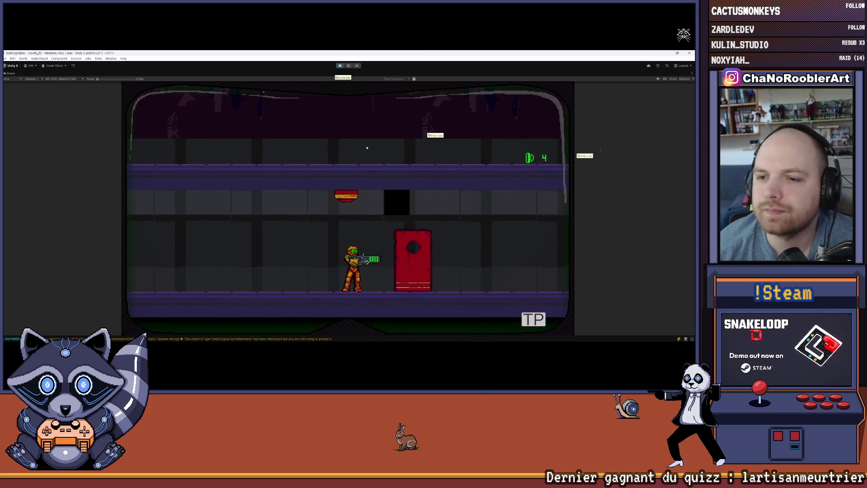
key(r)
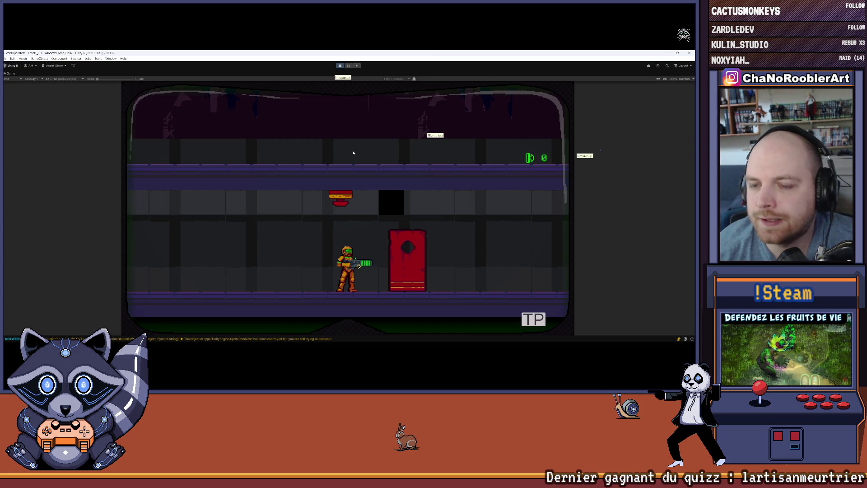
click(353, 153)
key(d)
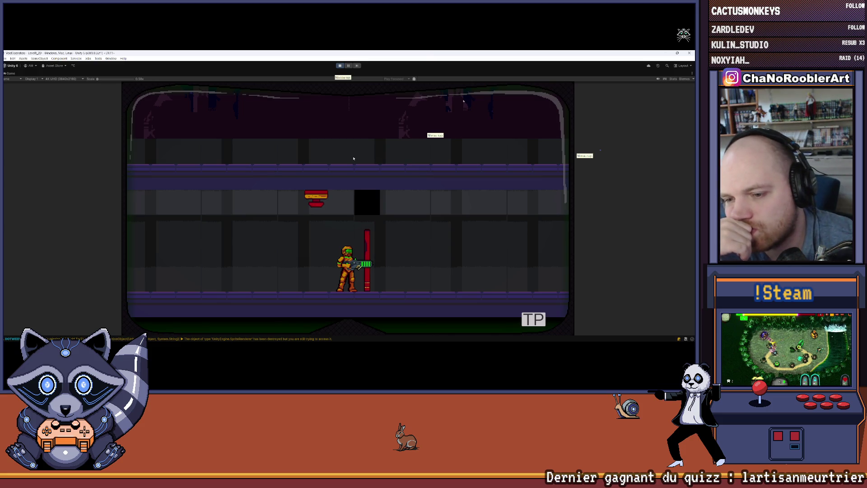
key(a)
key(r)
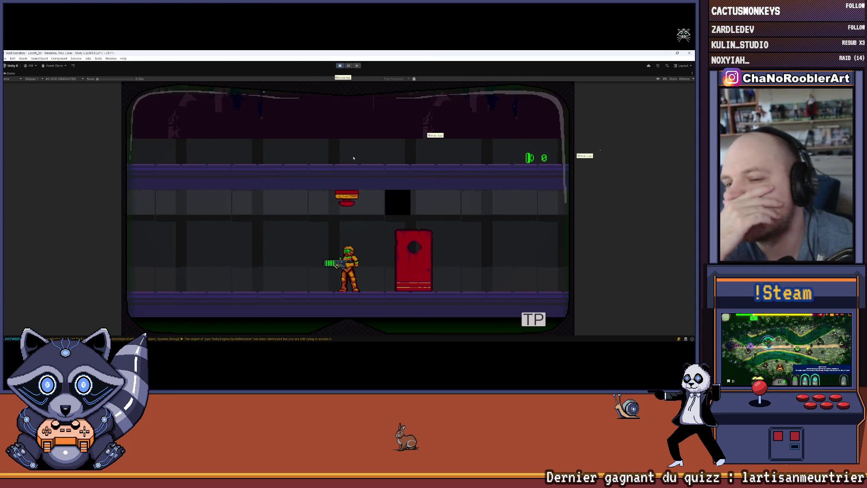
key(d)
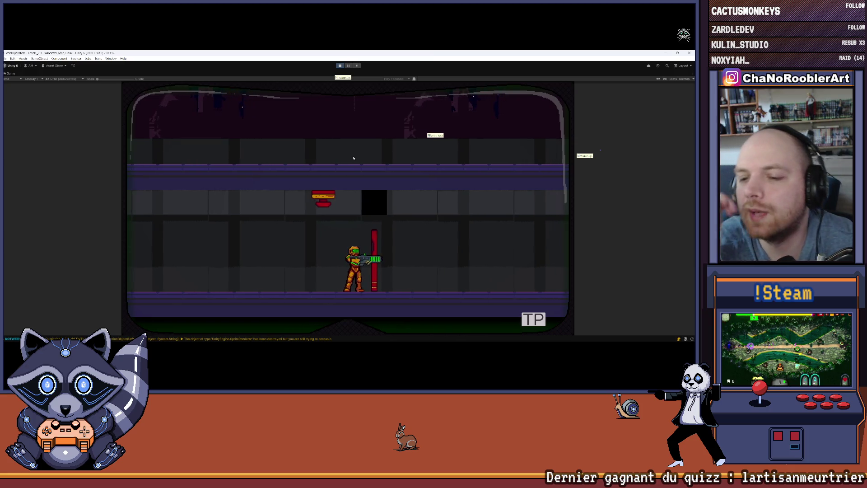
key(a)
key(d)
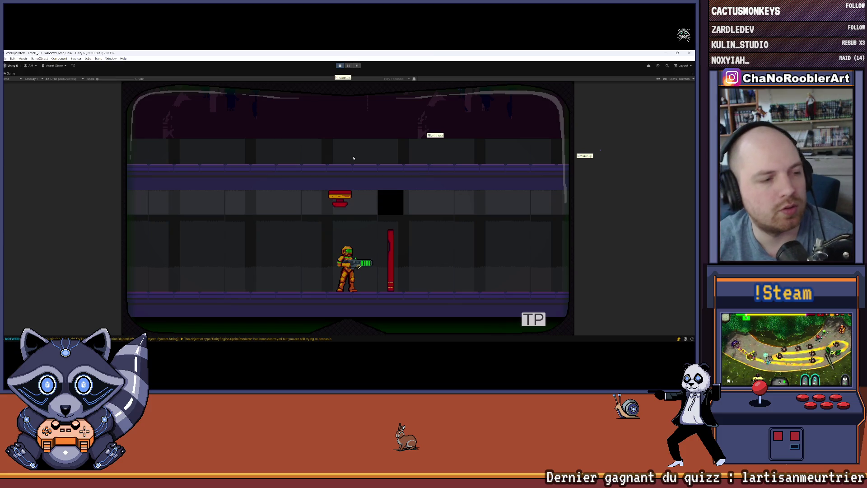
Shoot the switch to restart the door timer, then move under it and fire upward again
click(360, 160)
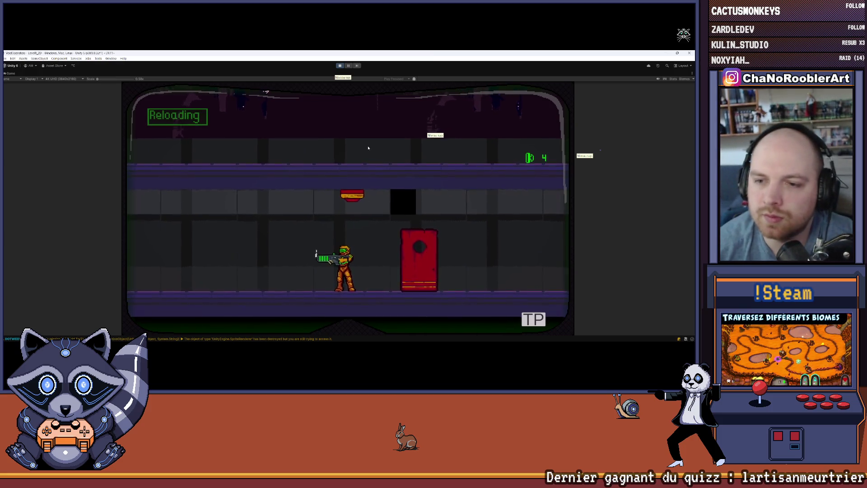
key(a)
key(d)
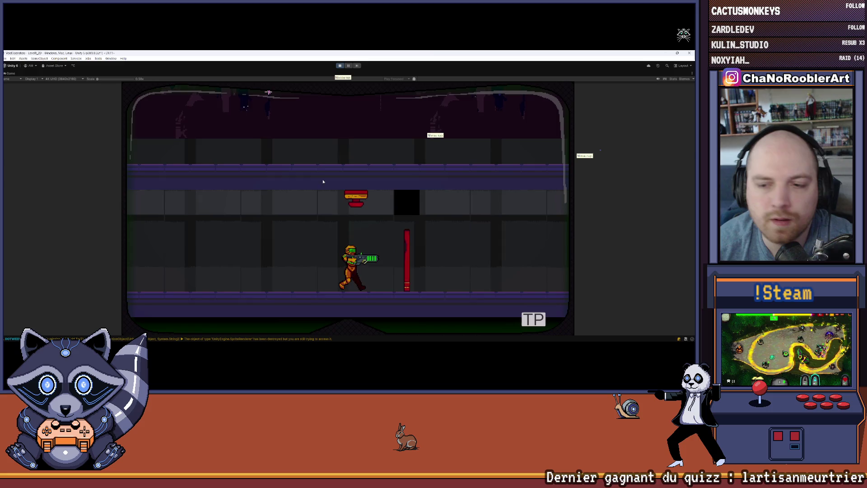
key(a)
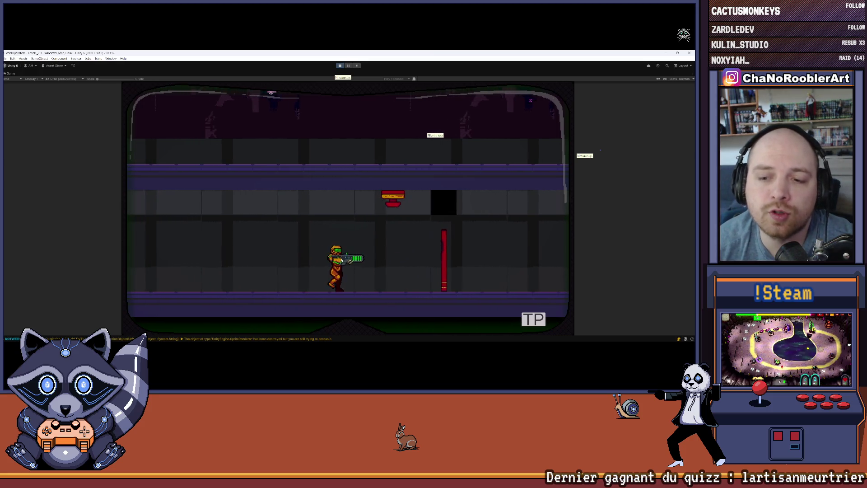
key(d)
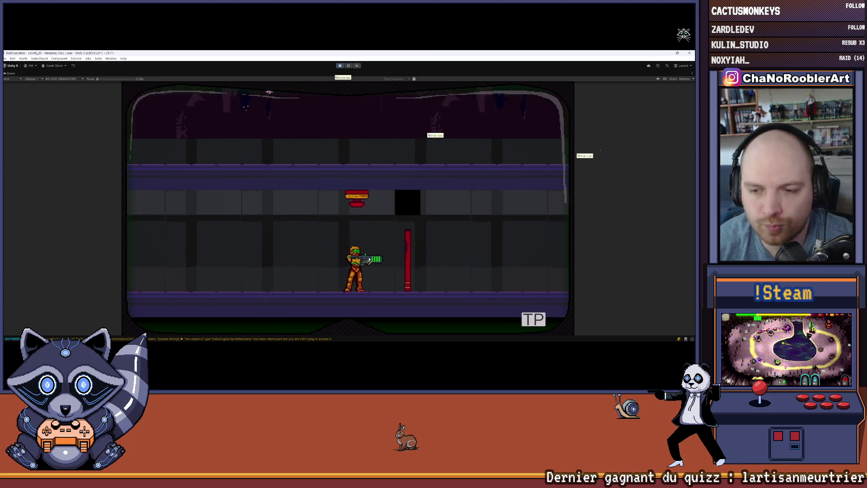
key(a)
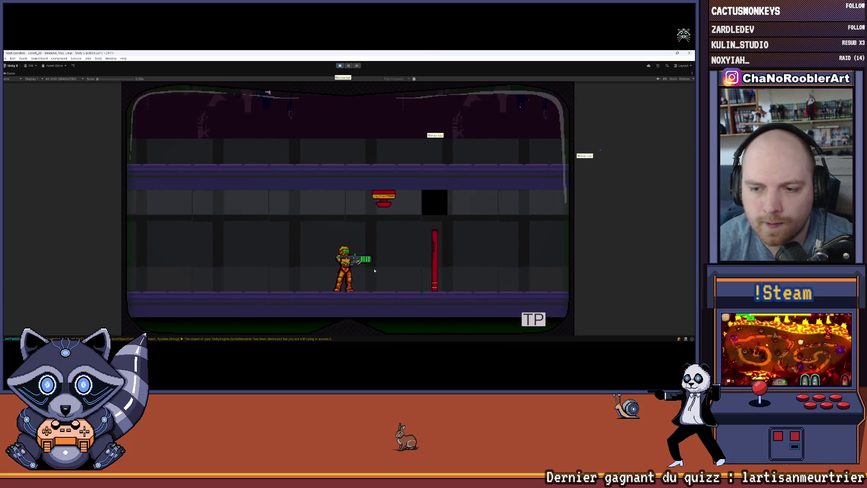
key(d)
key(a)
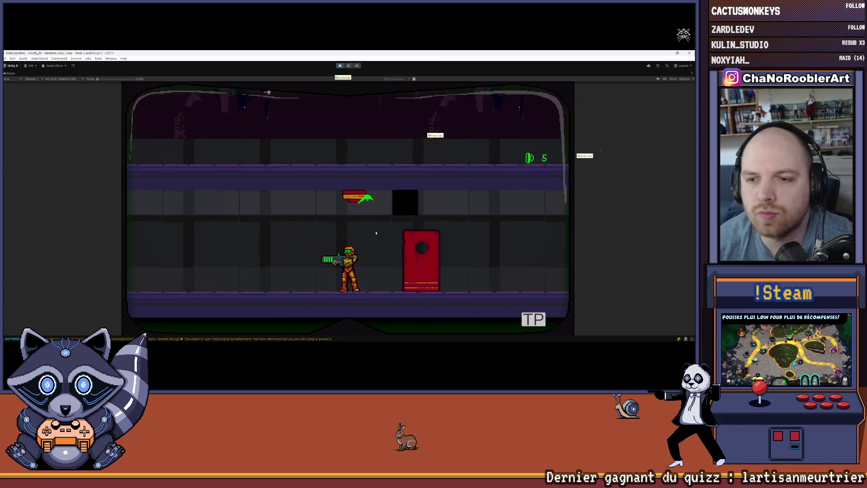
key(r)
key(d)
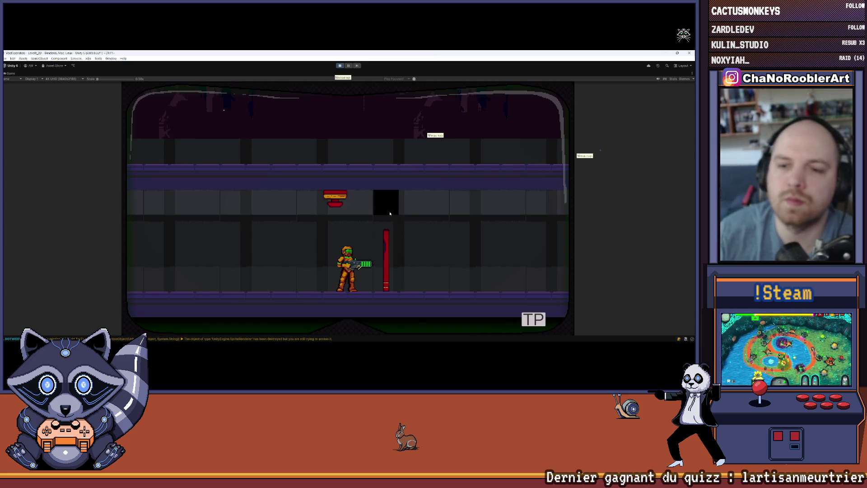
Walk toward the red door and back, then exit play mode to the editor
key(d)
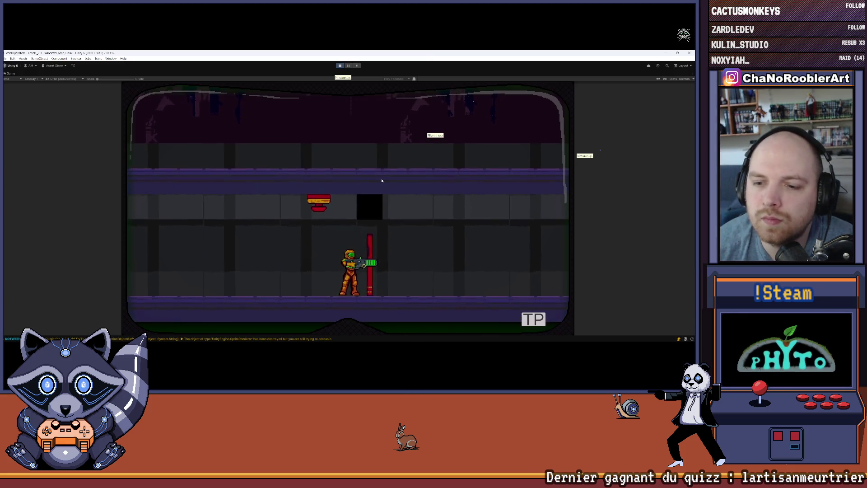
key(a)
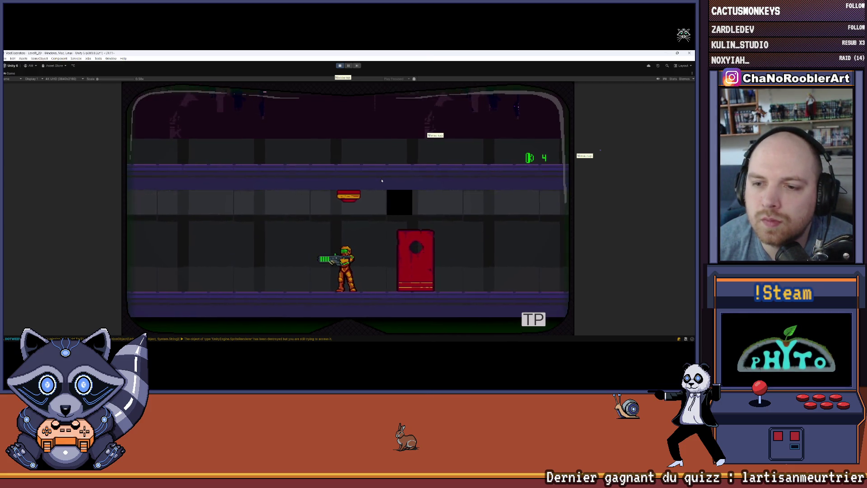
click(337, 66)
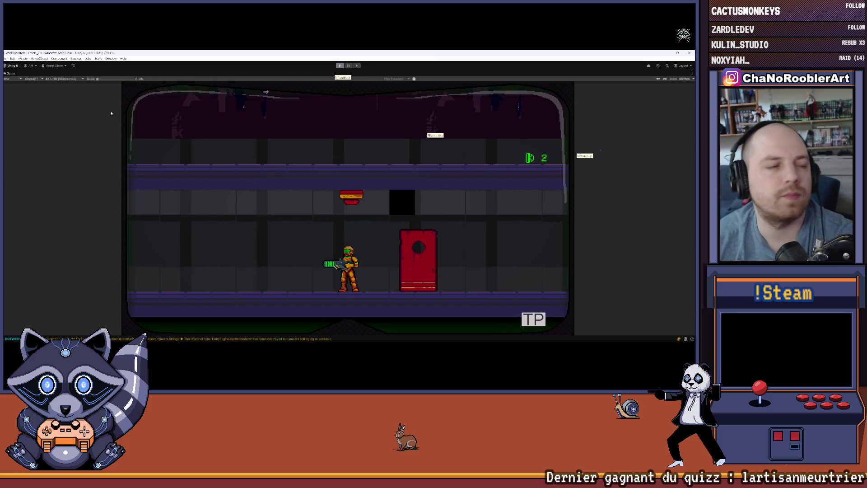